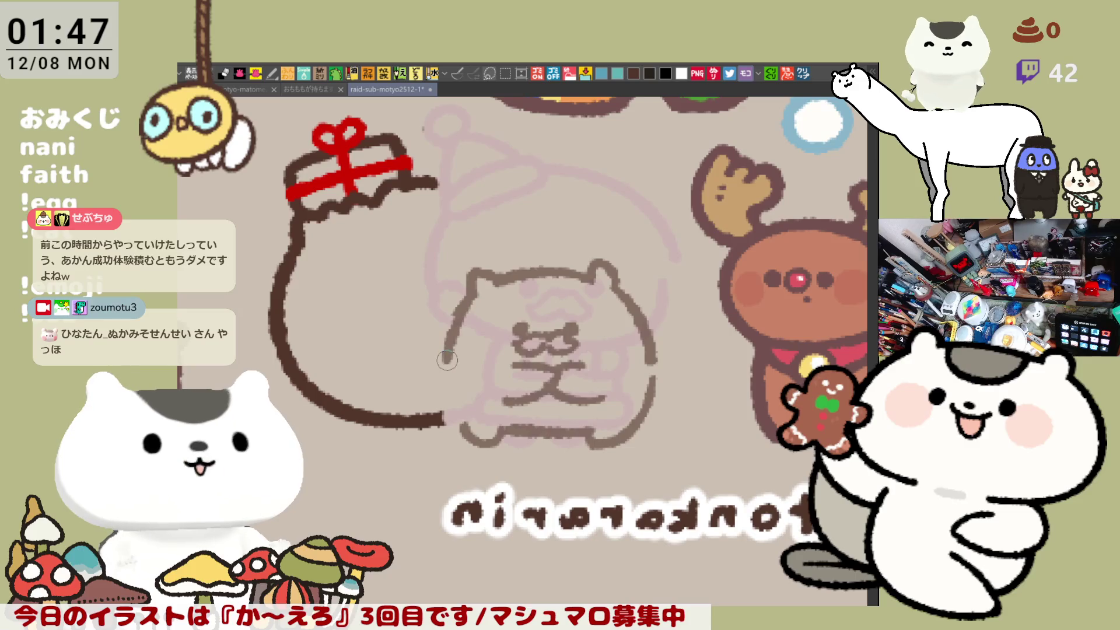
- Redraw the creature's left-side outline in dark brown, undoing the unsatisfactory attempts
key(ctrl+z)
drag(470, 292, 444, 354)
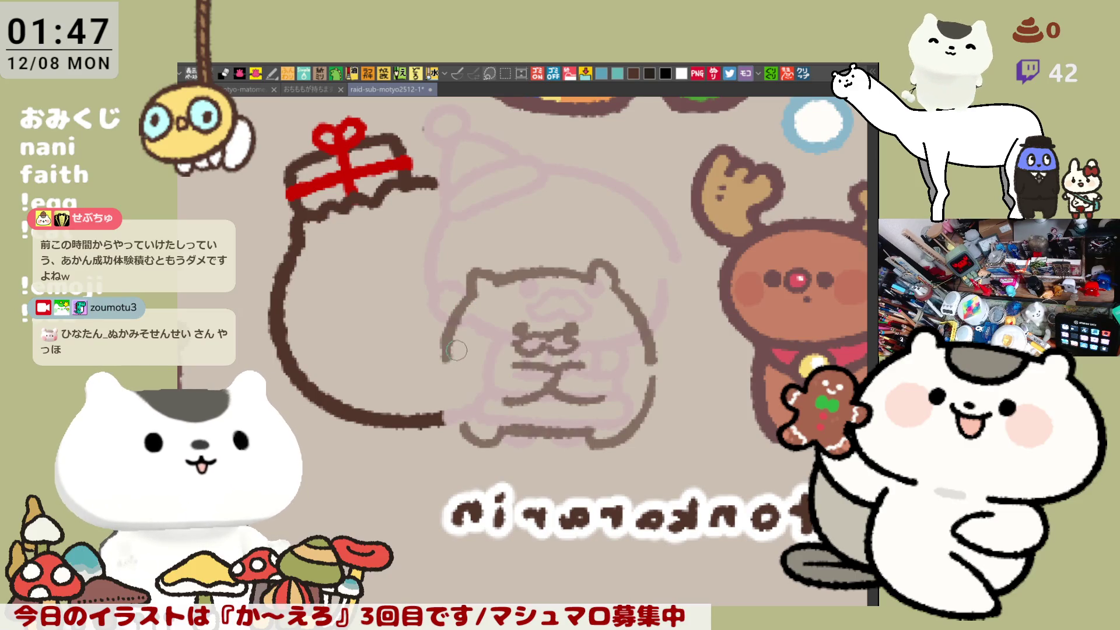
key(ctrl+z)
mouse_move(470, 290)
mouse_down()
mouse_move(447, 355)
mouse_move(467, 426)
mouse_up()
key(ctrl+z)
- Retry the lower-left outline stroke, mirror the view horizontally, and sketch an arc above the head
drag(446, 356, 463, 415)
key(ctrl+z)
mouse_move(444, 350)
mouse_down()
mouse_move(461, 417)
mouse_move(449, 386)
mouse_move(450, 394)
mouse_up()
key(ctrl+z)
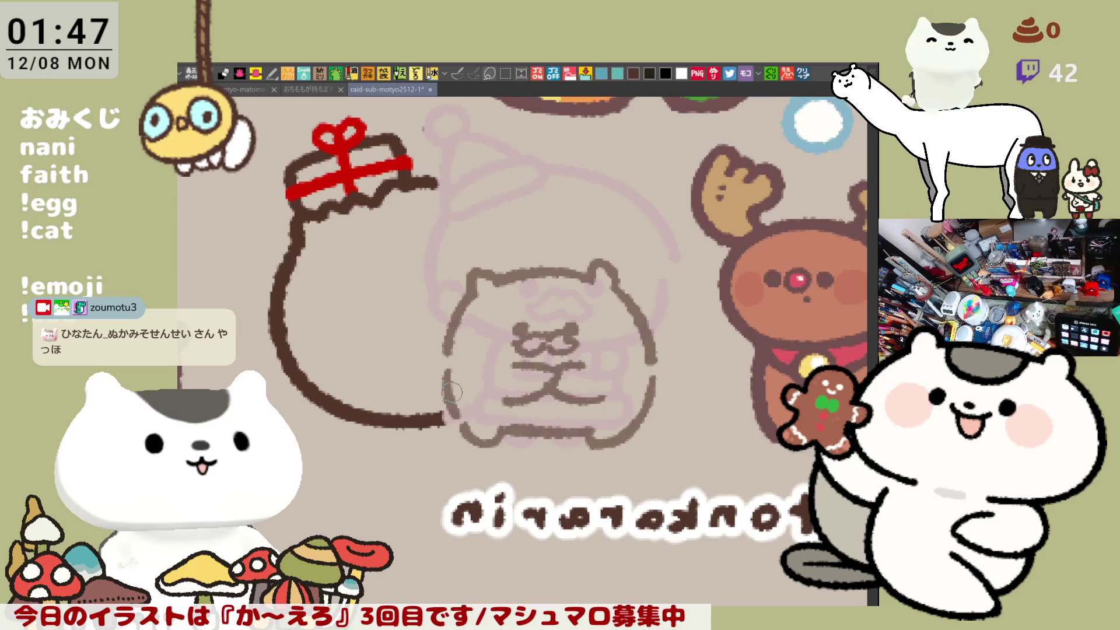
key(h)
mouse_move(497, 243)
mouse_down()
mouse_move(560, 260)
mouse_move(604, 298)
mouse_move(587, 314)
mouse_move(610, 379)
mouse_move(584, 425)
mouse_move(549, 430)
mouse_up()
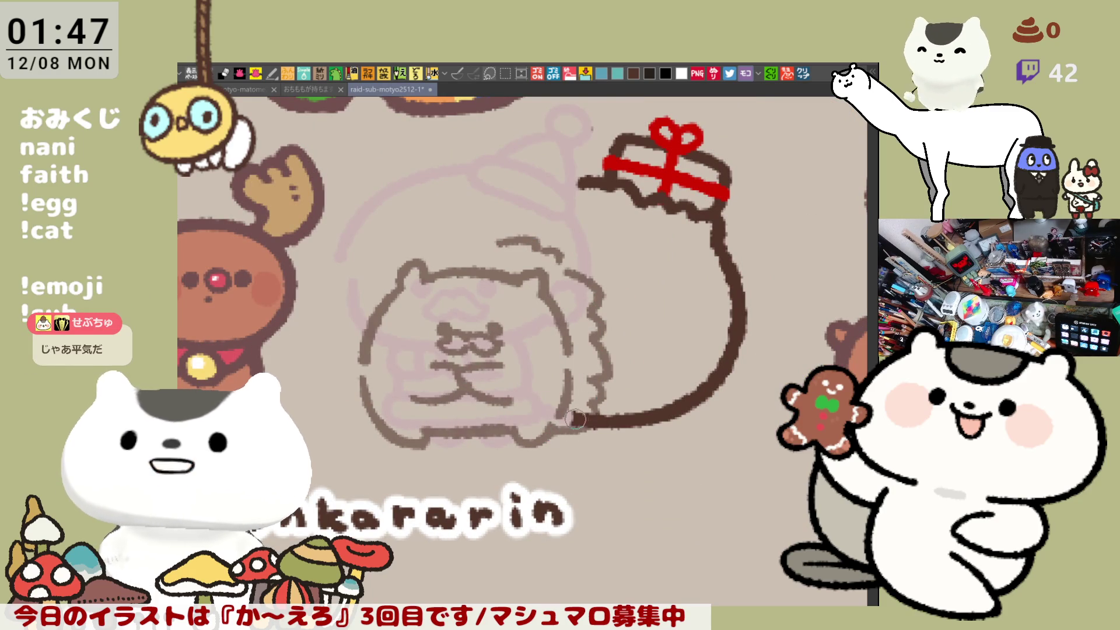
- Rework the outline's bottom-right end and draw a curl at the top of the head
key(ctrl+z)
drag(592, 397, 557, 430)
key(ctrl+z)
key(ctrl+z)
mouse_move(472, 242)
mouse_down()
mouse_move(489, 241)
mouse_move(467, 227)
mouse_up()
key(ctrl+z)
- Trace the head's top, left edge and lower-left bottom outline, plus a loop over the head
mouse_move(429, 259)
mouse_down()
mouse_move(451, 230)
mouse_move(408, 257)
mouse_move(385, 254)
mouse_move(388, 274)
mouse_move(387, 256)
mouse_move(378, 294)
mouse_move(346, 318)
mouse_move(351, 326)
mouse_up()
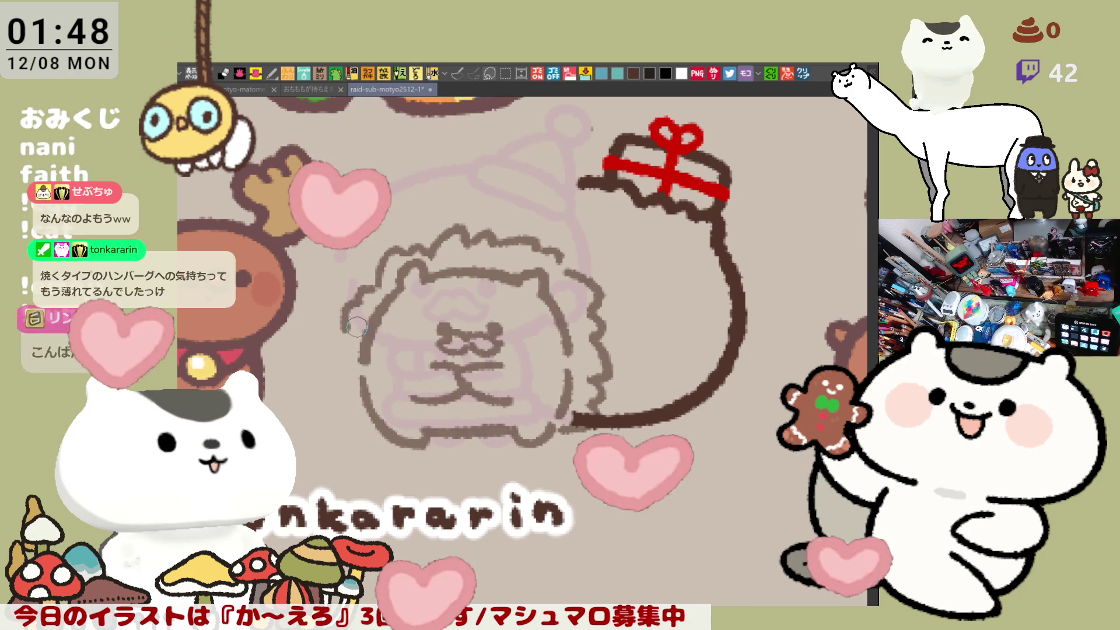
key(ctrl+z)
key(ctrl+z)
key(ctrl+z)
mouse_move(376, 284)
mouse_down()
mouse_move(349, 306)
mouse_move(358, 316)
mouse_move(343, 375)
mouse_up()
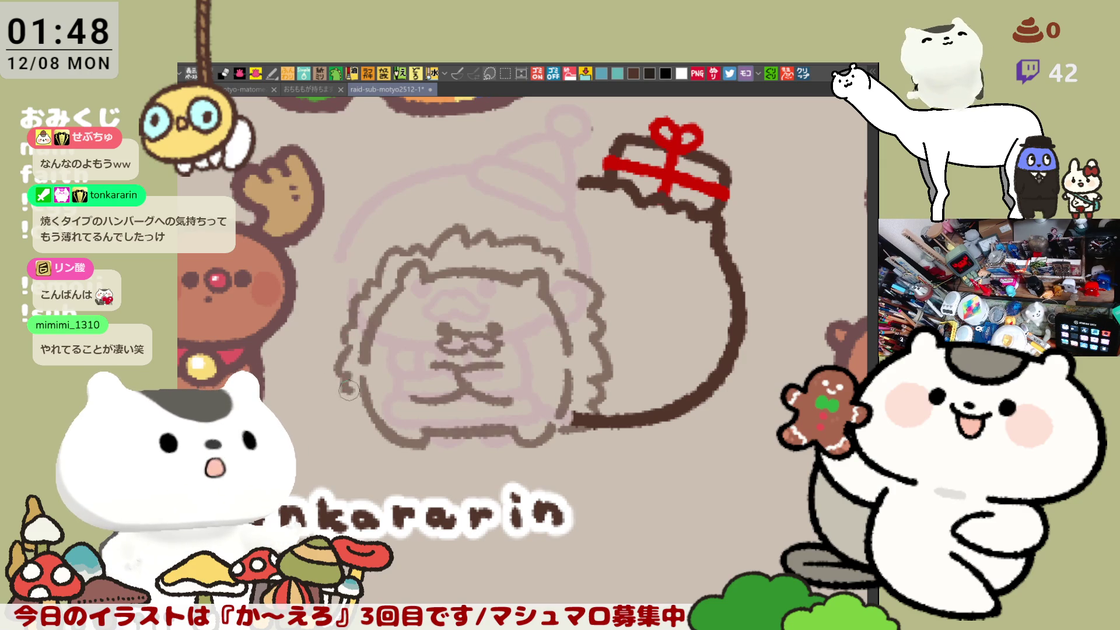
mouse_move(352, 389)
mouse_down()
mouse_move(358, 426)
mouse_move(388, 446)
mouse_move(446, 442)
mouse_up()
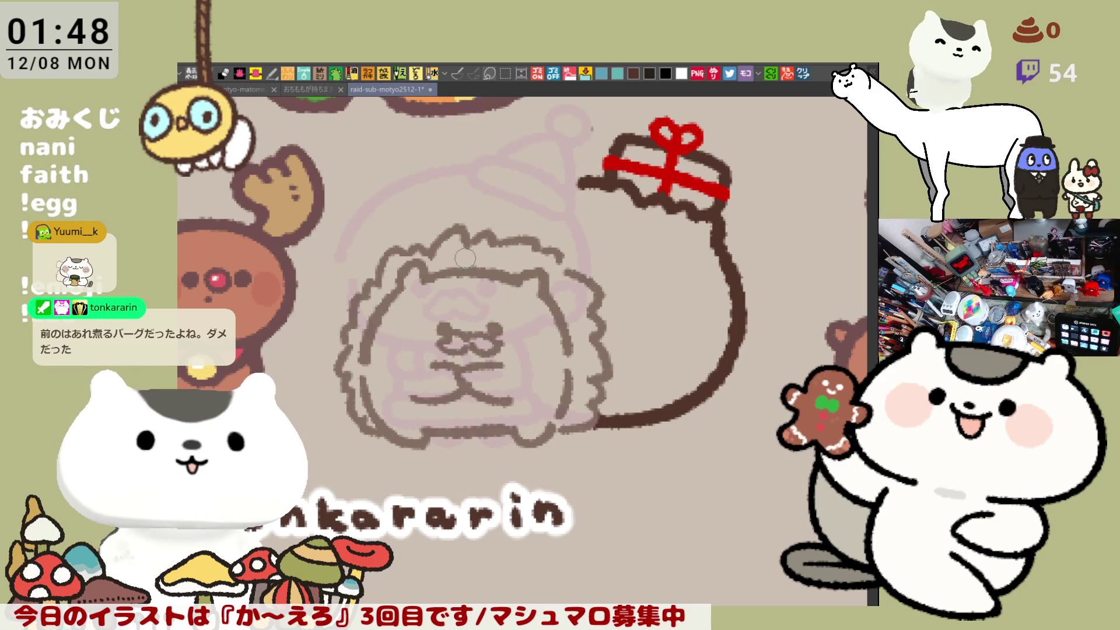
mouse_move(461, 261)
mouse_down()
mouse_move(470, 246)
mouse_move(532, 266)
mouse_move(516, 282)
mouse_move(460, 260)
mouse_move(529, 213)
mouse_up()
- Draw the Santa hat's curved outline up to its tip and add a pompom there
key(ctrl+z)
drag(464, 248, 533, 266)
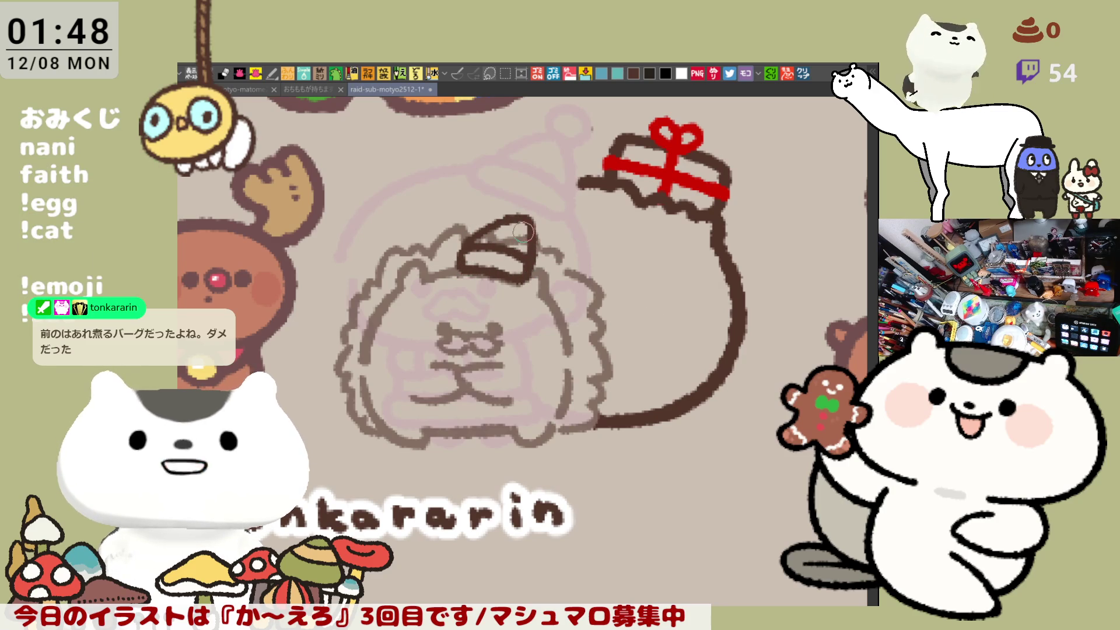
key(ctrl+z)
mouse_move(471, 244)
mouse_down()
mouse_move(525, 229)
mouse_move(532, 271)
mouse_up()
mouse_move(530, 228)
mouse_down()
mouse_move(598, 279)
mouse_move(590, 287)
mouse_up()
- Draw the hat's drooping side down from the tip, retrying the stroke several times
key(ctrl+z)
drag(555, 250, 591, 298)
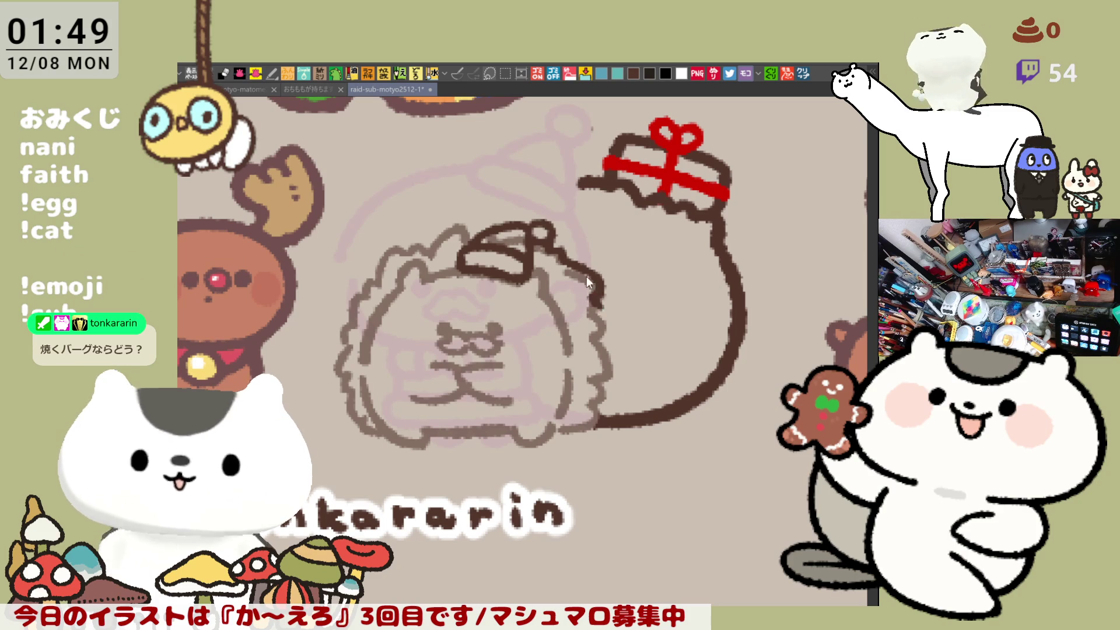
key(ctrl+z)
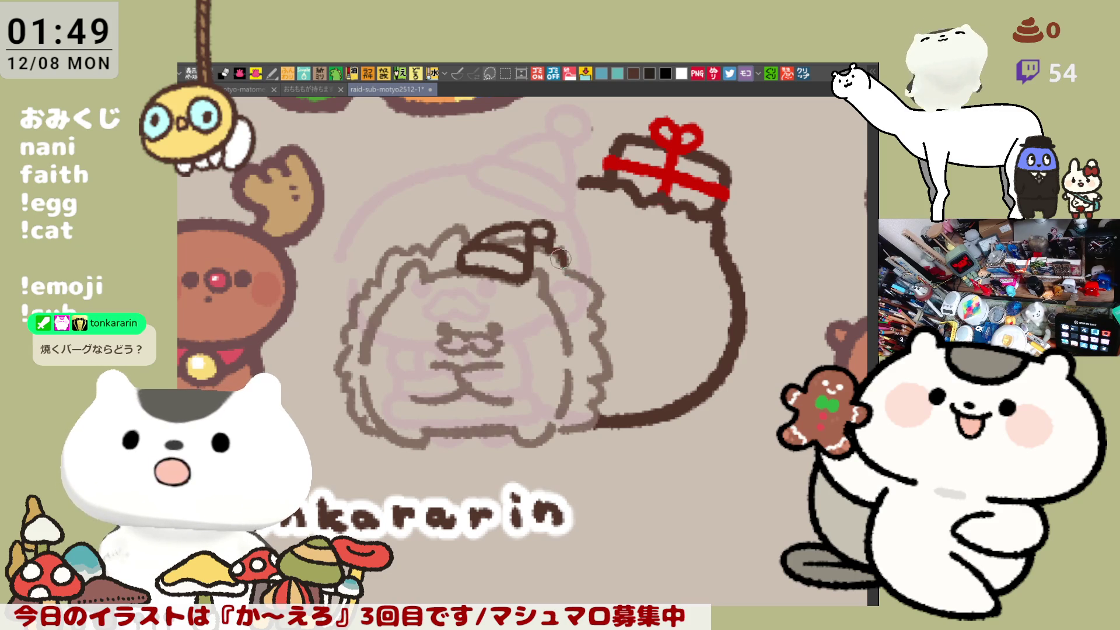
drag(569, 266, 607, 315)
key(ctrl+z)
mouse_move(557, 252)
mouse_down()
mouse_move(608, 294)
mouse_move(593, 311)
mouse_move(596, 381)
mouse_move(595, 326)
mouse_move(571, 386)
mouse_move(546, 386)
mouse_up()
- Trace the face's right and lower edges, extend the hat brim left, and ink the left ear
mouse_move(598, 349)
mouse_down()
mouse_move(589, 374)
mouse_move(548, 389)
mouse_up()
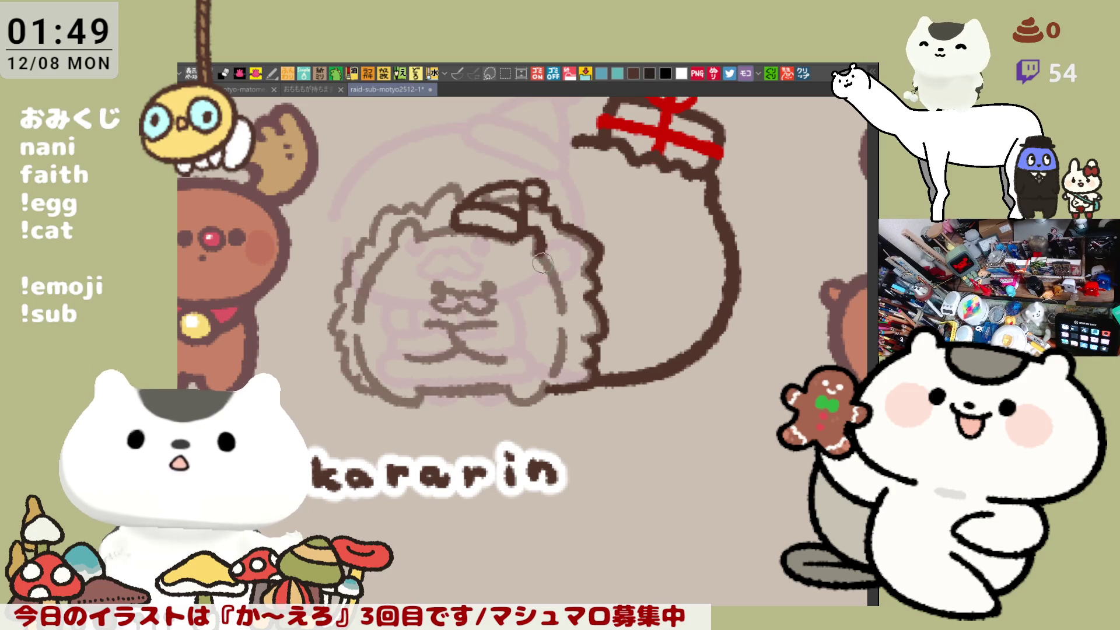
drag(534, 232, 543, 255)
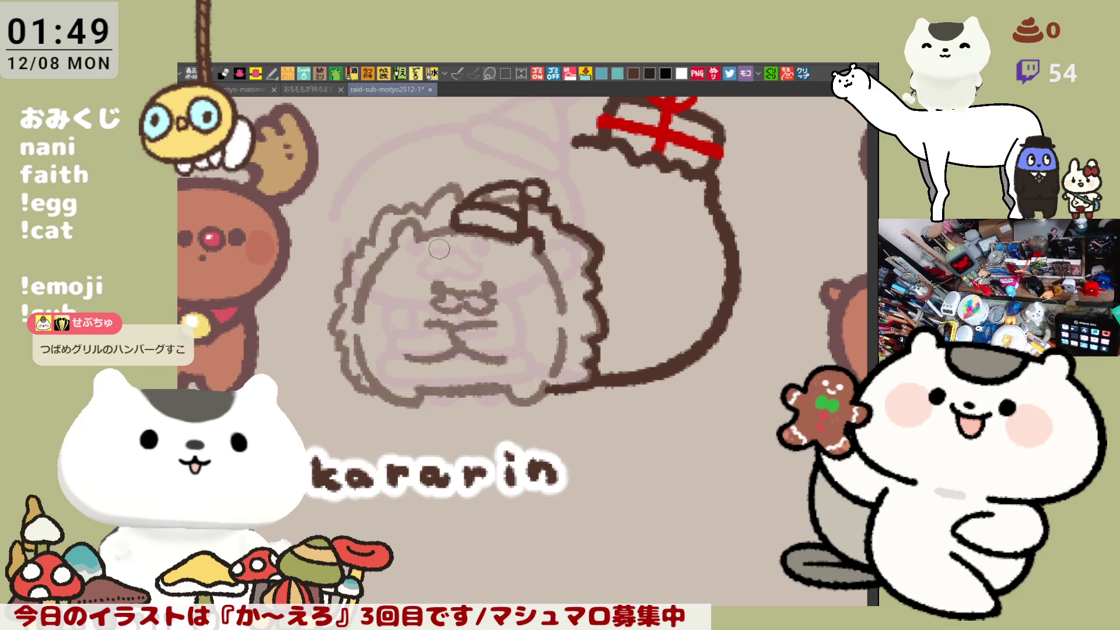
drag(419, 234, 461, 228)
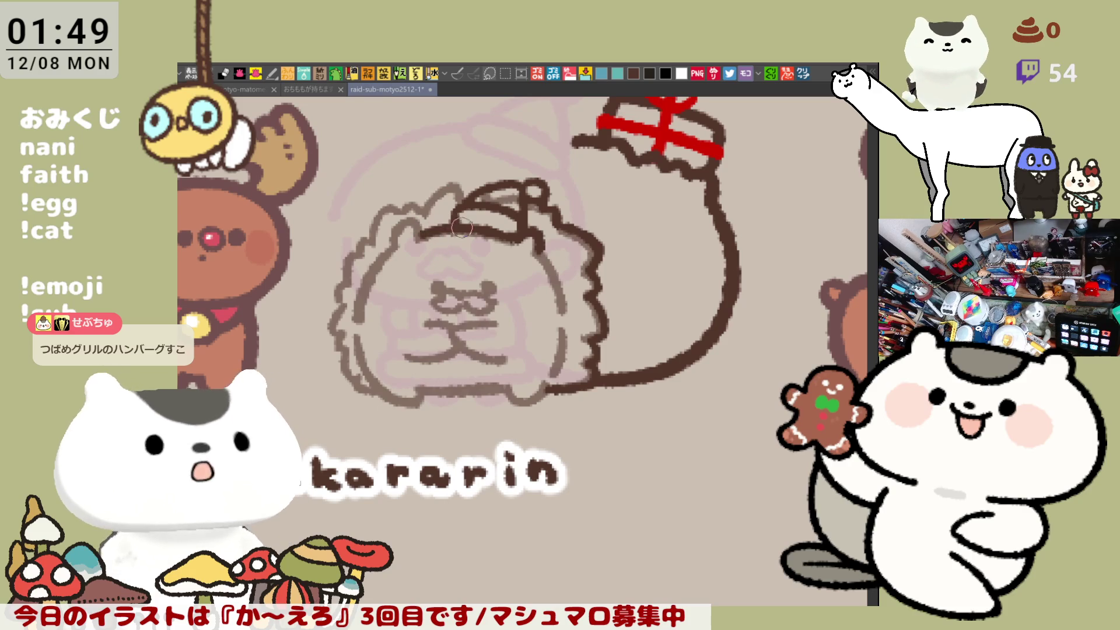
mouse_move(386, 252)
mouse_down()
mouse_move(403, 219)
mouse_move(423, 234)
mouse_move(442, 199)
mouse_move(400, 237)
mouse_up()
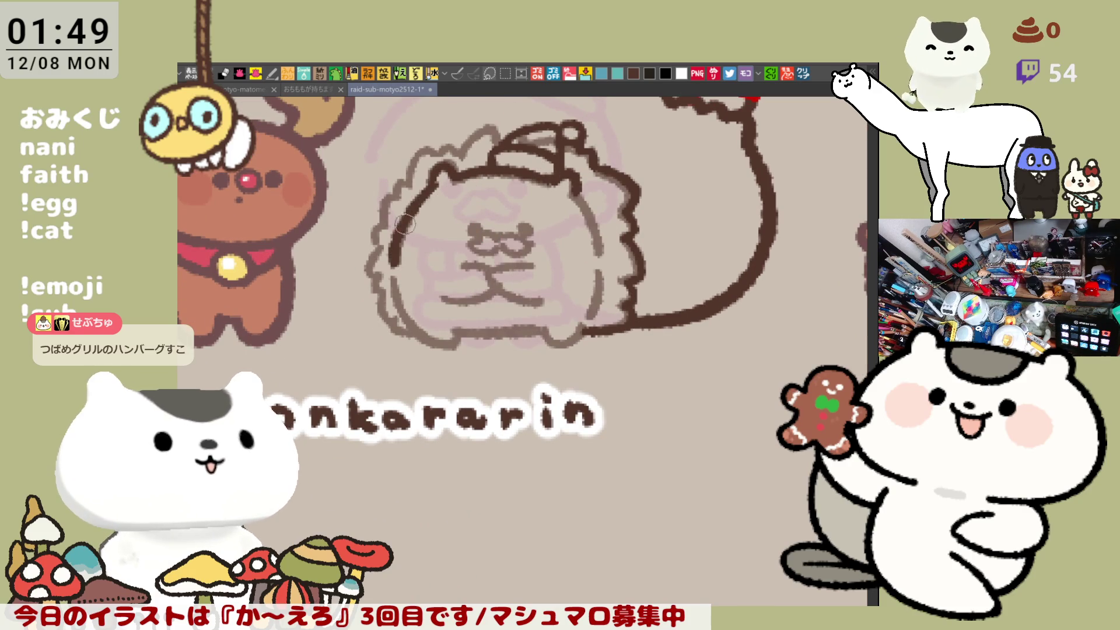
- Save the drawing and retrace the head's left side curving toward the bottom
key(ctrl+z)
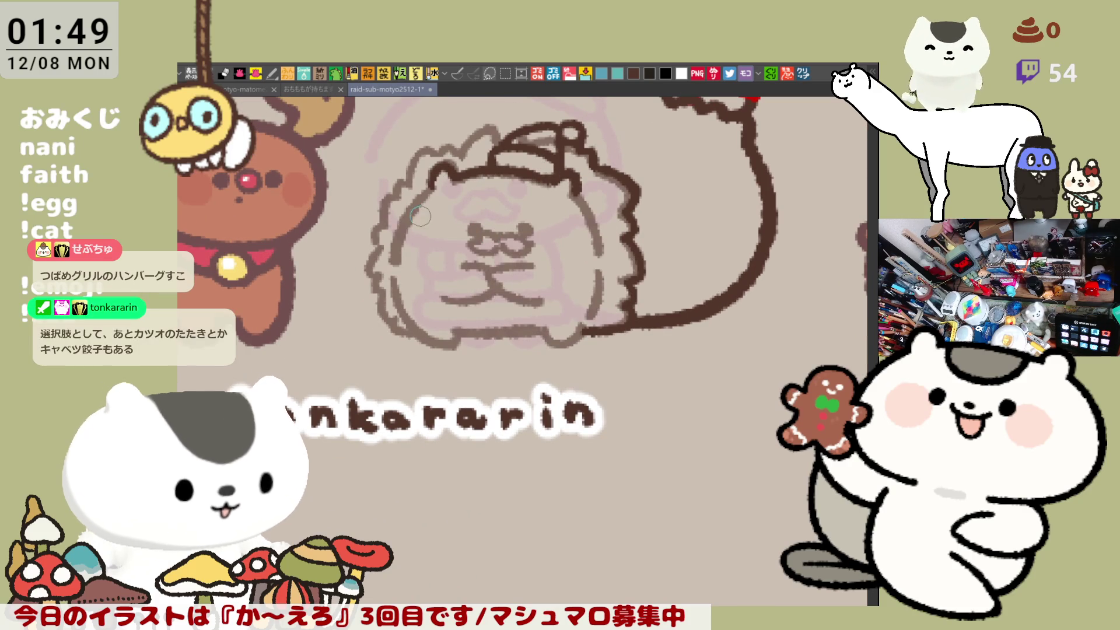
key(ctrl+s)
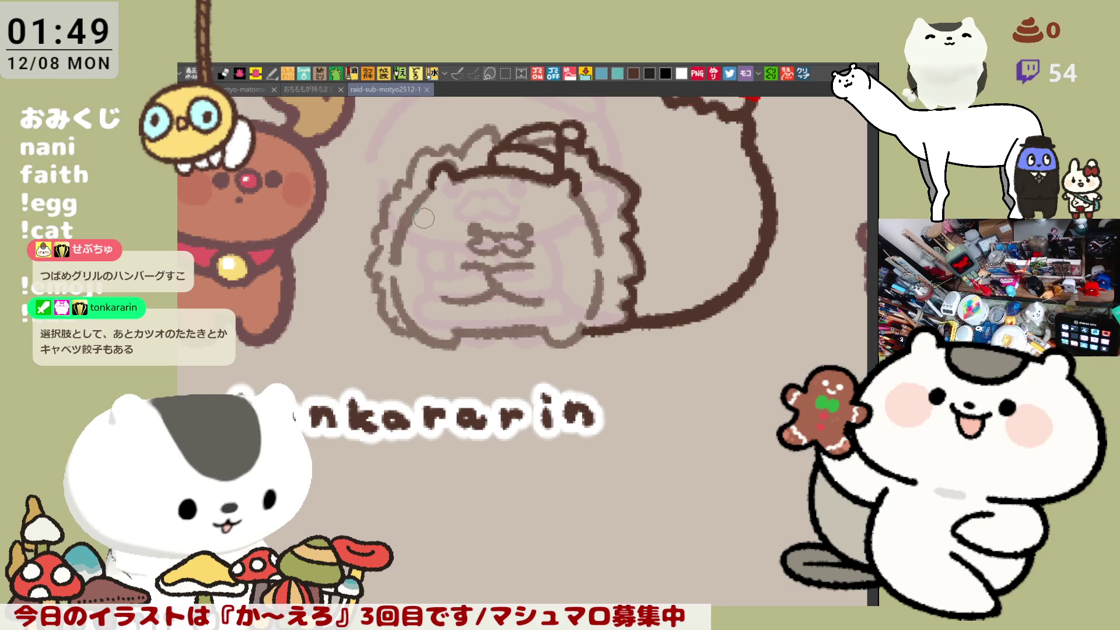
mouse_move(429, 185)
mouse_down()
mouse_move(388, 277)
mouse_move(411, 207)
mouse_move(388, 276)
mouse_move(403, 320)
mouse_move(431, 341)
mouse_up()
key(ctrl+z)
key(ctrl+z)
mouse_move(388, 257)
mouse_down()
mouse_move(396, 309)
mouse_move(440, 345)
mouse_move(537, 329)
mouse_up()
- Trace the body's bottom edge, redrawing the line repeatedly until it sits right
key(ctrl+z)
drag(448, 340, 554, 329)
key(ctrl+z)
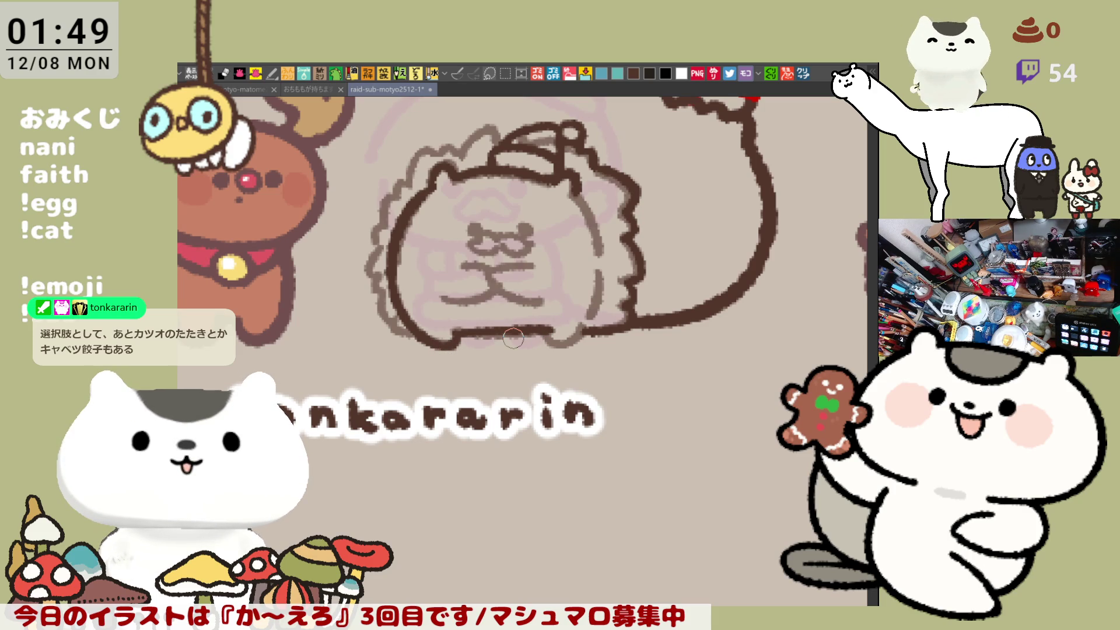
key(ctrl+z)
drag(461, 336, 548, 330)
key(ctrl+z)
drag(453, 335, 535, 331)
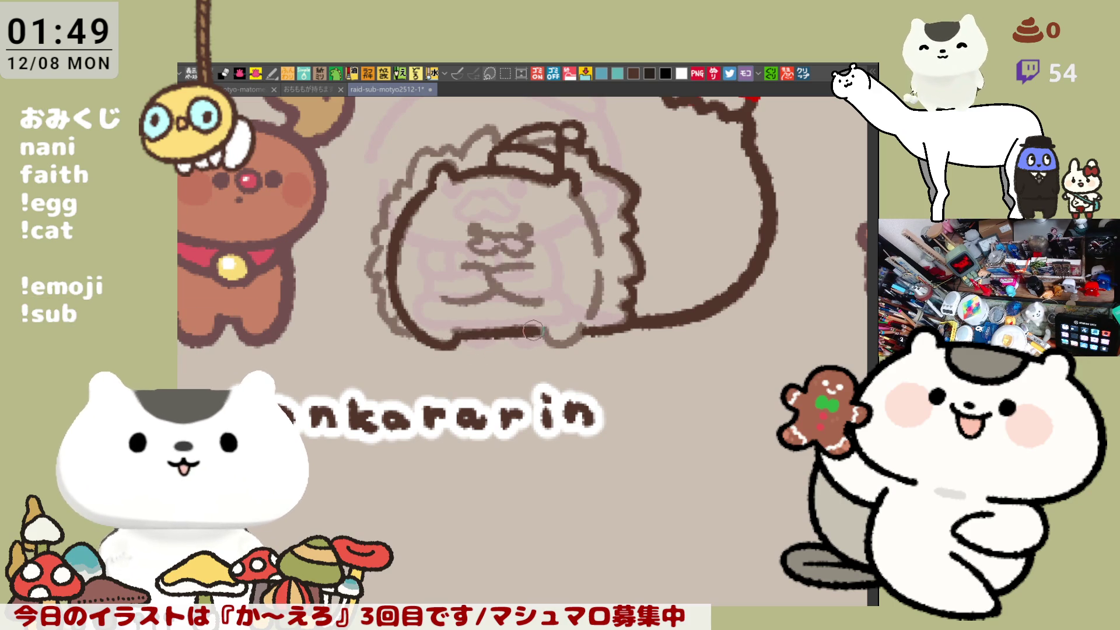
key(ctrl+z)
drag(453, 336, 542, 335)
key(ctrl+z)
drag(454, 335, 535, 334)
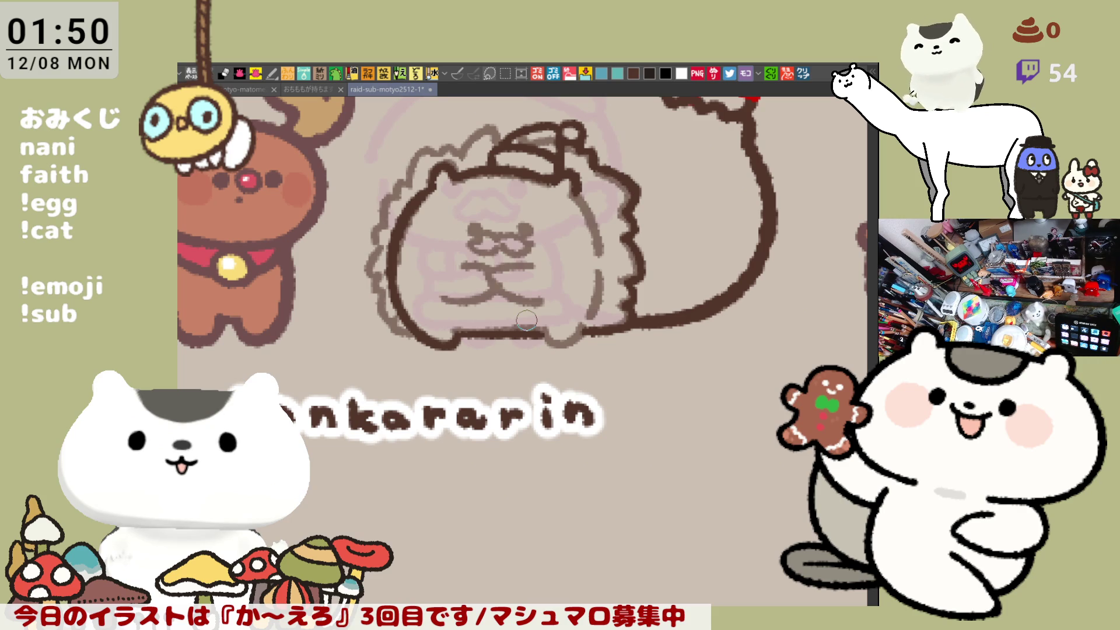
key(ctrl+z)
drag(460, 333, 548, 331)
key(ctrl+z)
drag(464, 333, 542, 331)
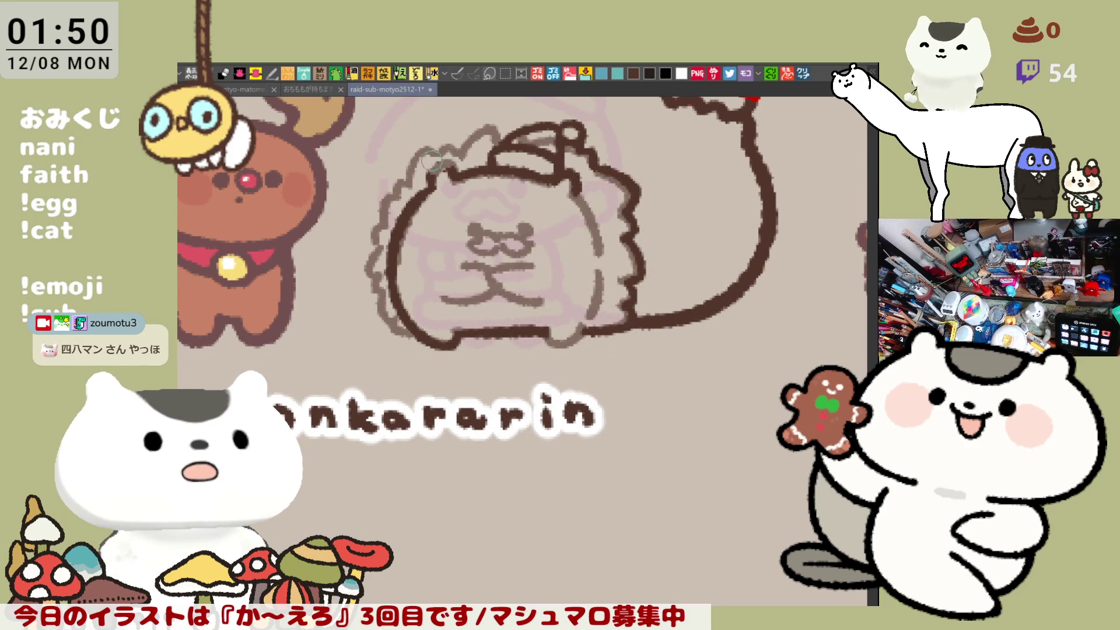
- Trace the body's right-side outline from the top down to the bottom, with several retries
mouse_move(428, 180)
mouse_down()
mouse_move(435, 174)
mouse_move(434, 195)
mouse_move(453, 179)
mouse_up()
key(ctrl+z)
drag(578, 196, 602, 260)
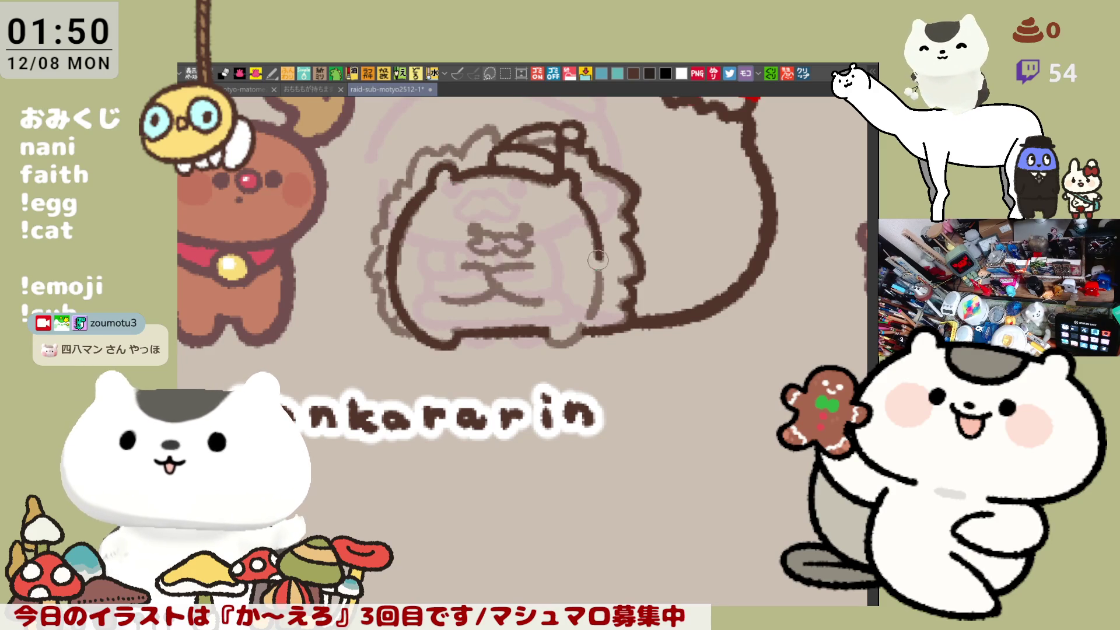
key(ctrl+z)
mouse_move(575, 192)
mouse_down()
mouse_move(601, 249)
mouse_move(598, 303)
mouse_move(596, 219)
mouse_move(589, 336)
mouse_up()
key(ctrl+z)
key(ctrl+z)
mouse_move(577, 197)
mouse_down()
mouse_move(601, 292)
mouse_move(586, 333)
mouse_up()
key(ctrl+z)
mouse_move(574, 185)
mouse_down()
mouse_move(593, 217)
mouse_move(585, 336)
mouse_up()
- Mirror the view horizontally, drop the last right-outline stroke, and trace the body's left outline
key(ctrl+z)
drag(578, 190, 584, 337)
key(h)
key(ctrl+z)
drag(440, 194, 419, 307)
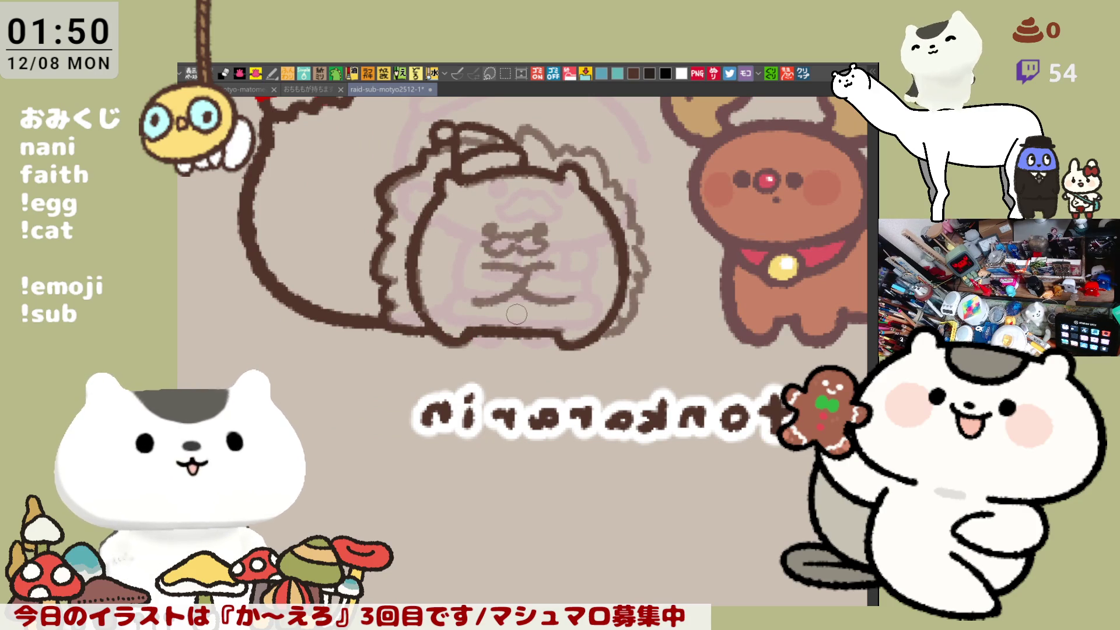
- In the mirrored view, retrace the lower-left body, hat, head and right outlines, then unflip the view
drag(421, 309, 469, 334)
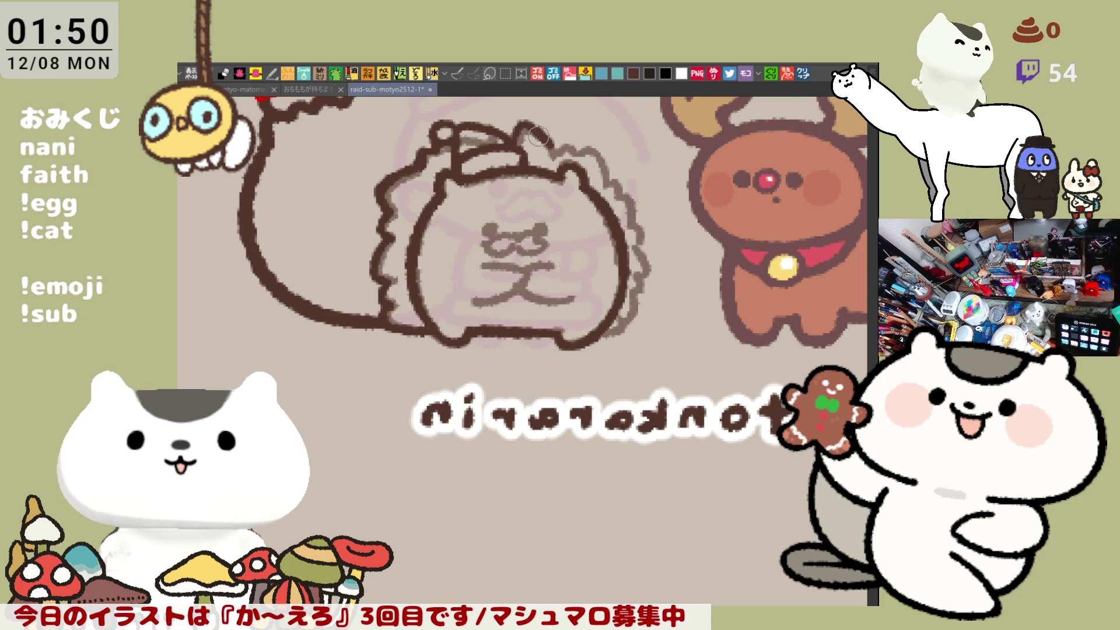
mouse_move(511, 138)
mouse_down()
mouse_move(578, 146)
mouse_move(604, 178)
mouse_up()
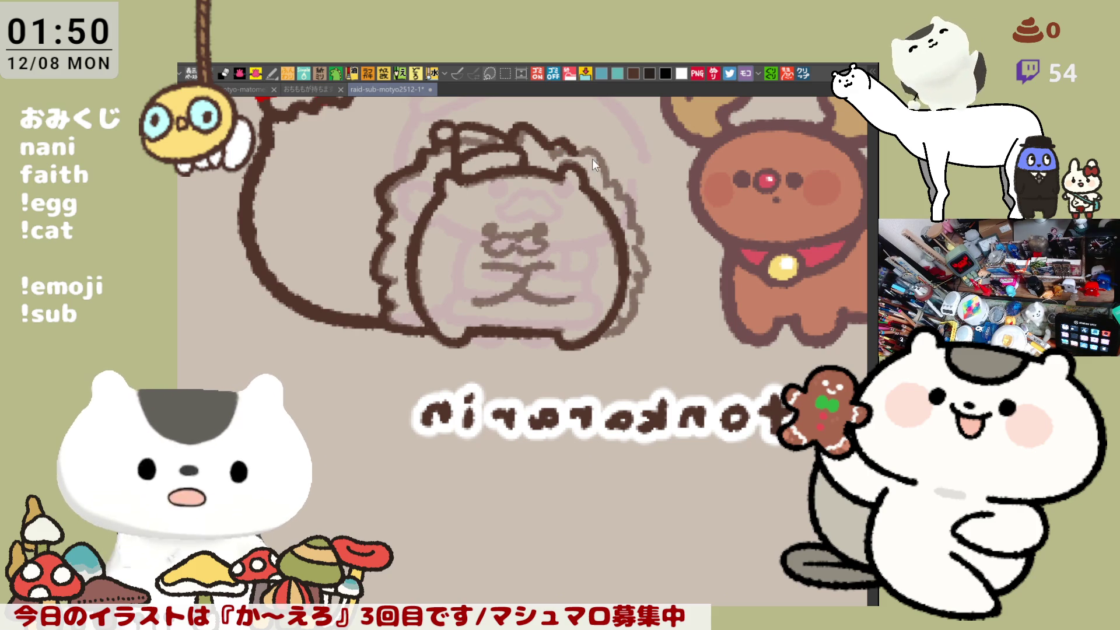
mouse_move(569, 143)
mouse_down()
mouse_move(634, 202)
mouse_move(638, 237)
mouse_up()
drag(641, 251, 638, 270)
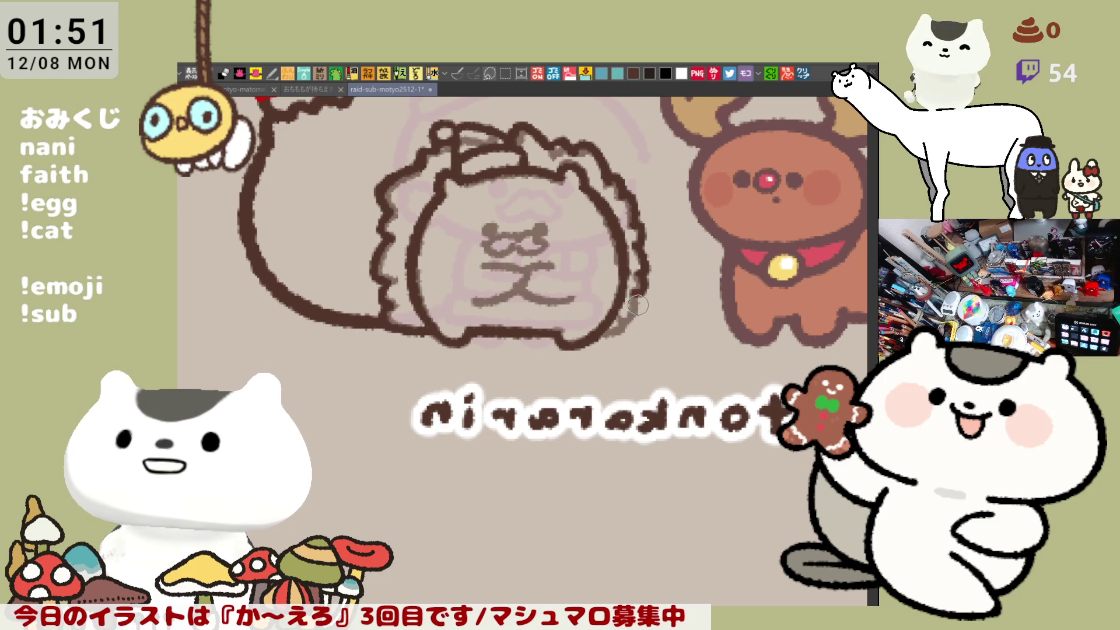
key(h)
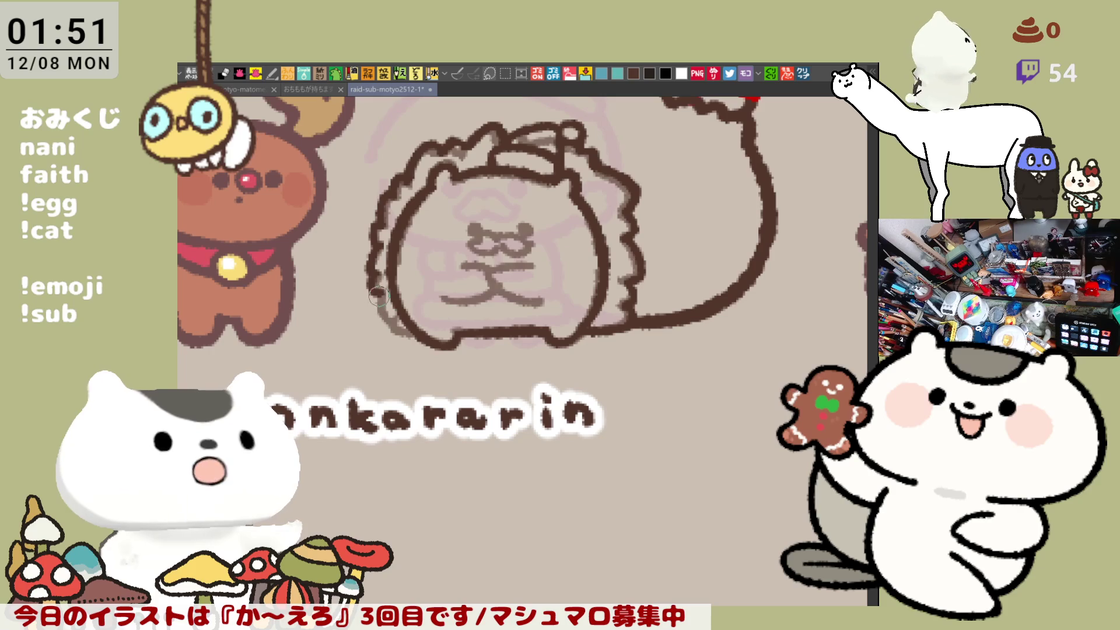
- Darken the lower-left body outline with a pen stroke, then save with Ctrl+S
mouse_move(379, 317)
mouse_down()
mouse_move(375, 307)
mouse_move(415, 329)
mouse_up()
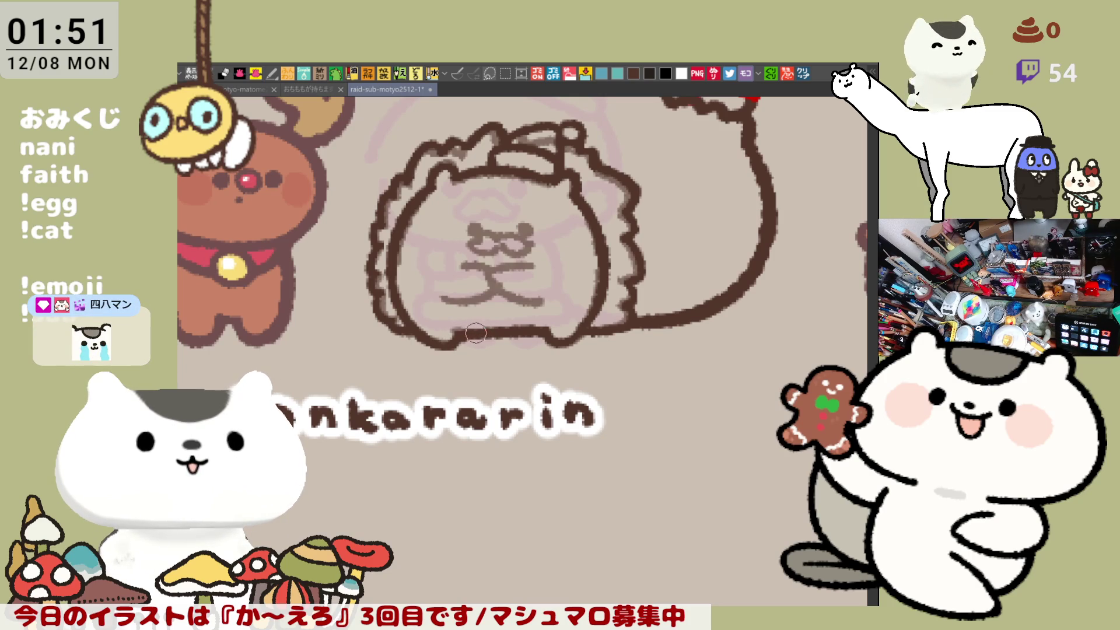
key(ctrl+s)
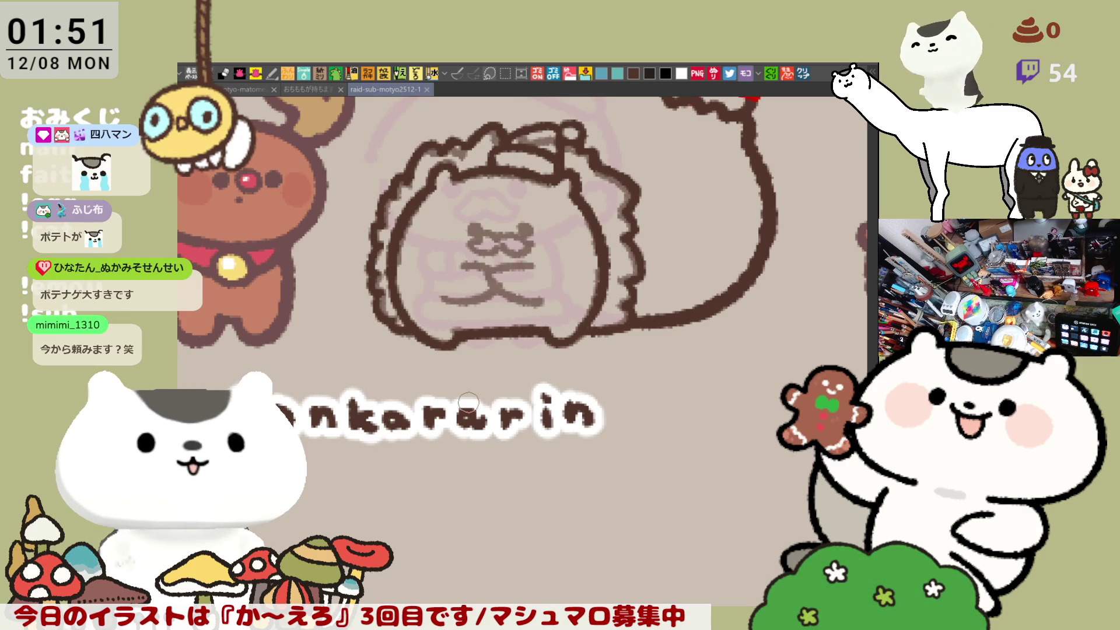
scroll(478, 267, up, 1)
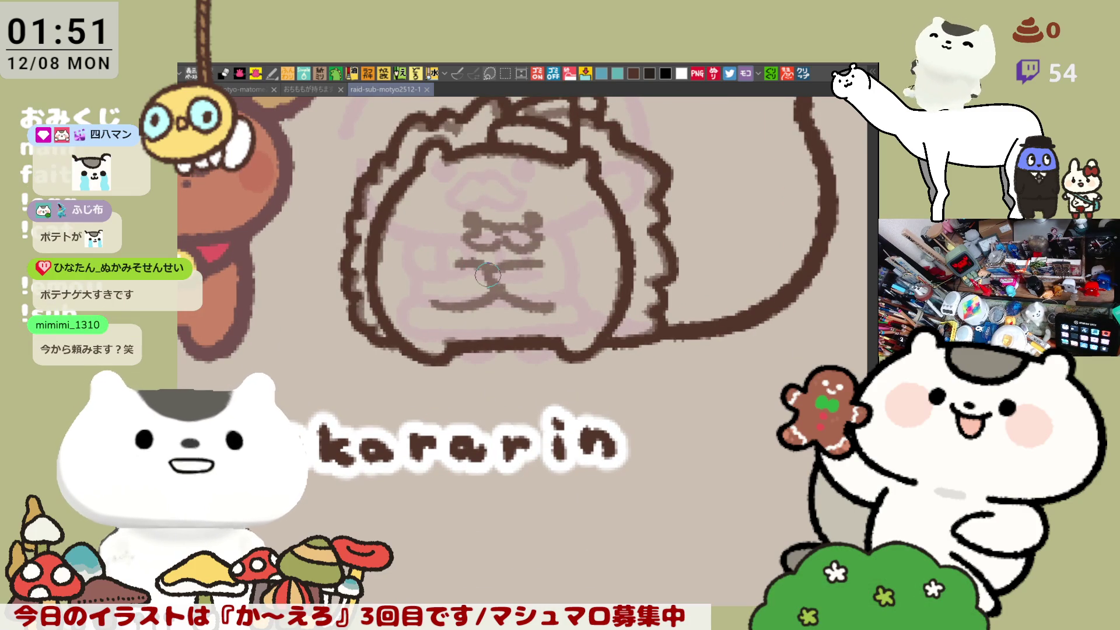
- Zoom in on the face and fill the left eye, then the right eye, solid dark brown
scroll(487, 274, up, 1)
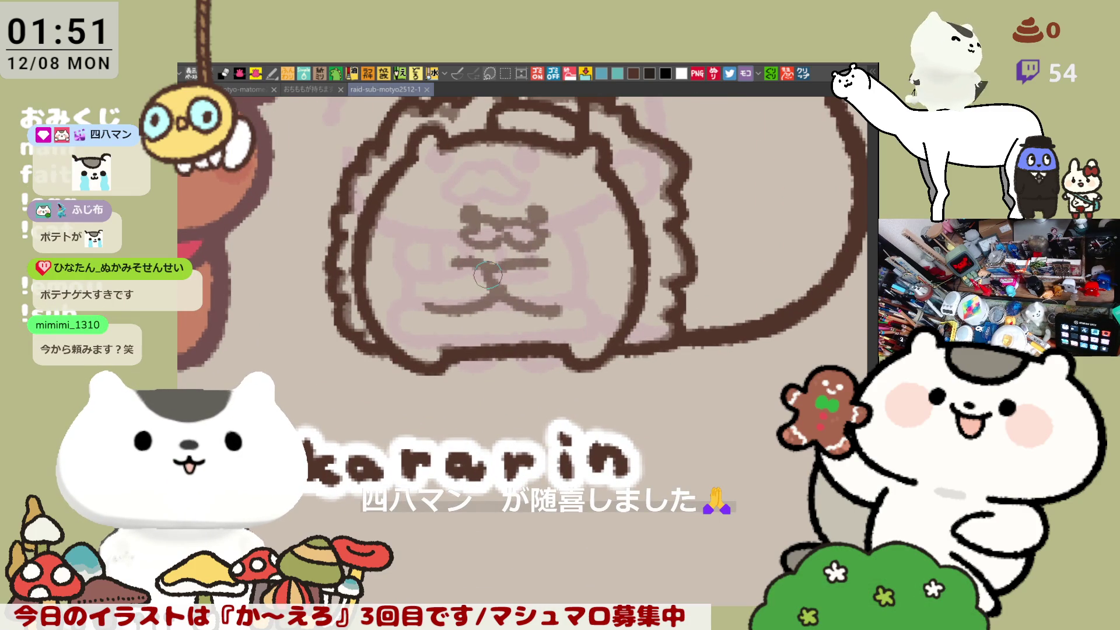
scroll(488, 275, up, 1)
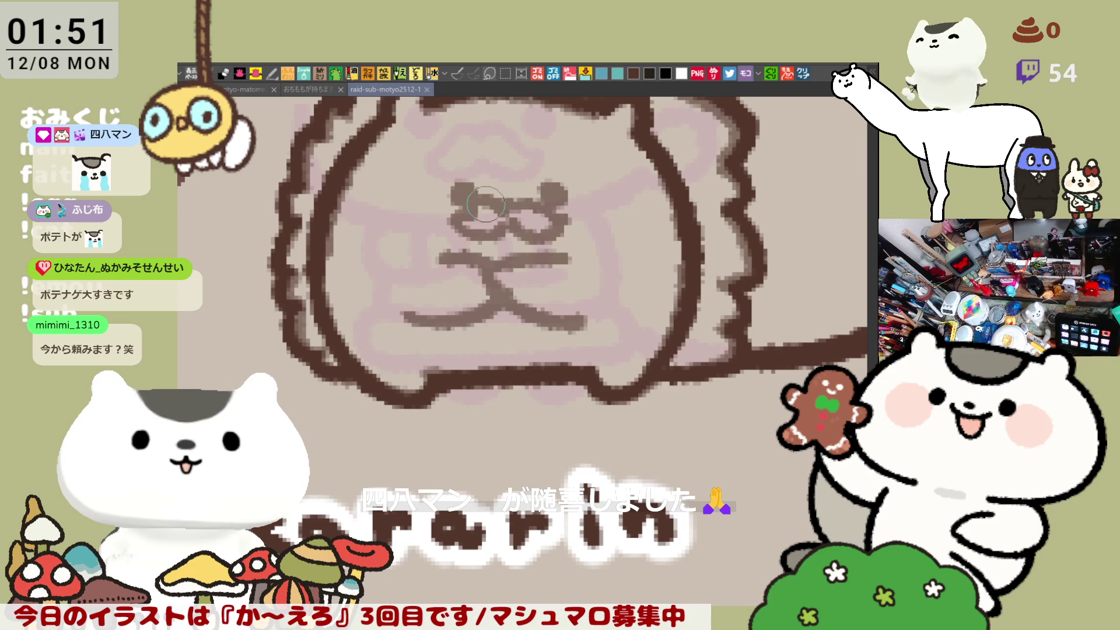
mouse_move(458, 196)
mouse_down()
mouse_move(470, 191)
mouse_move(465, 202)
mouse_up()
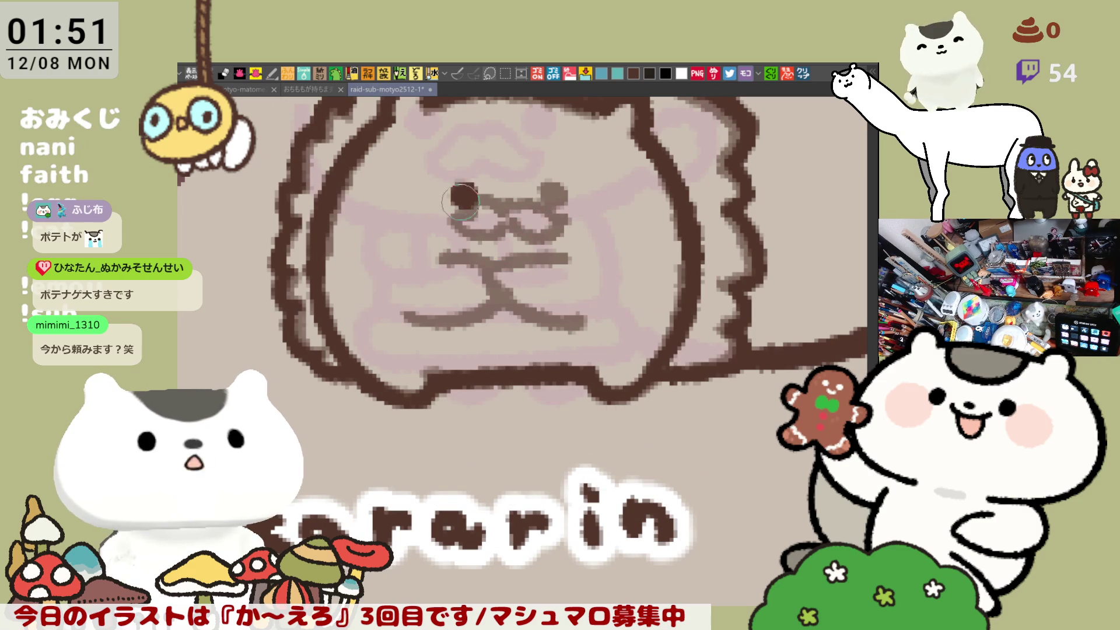
mouse_move(545, 197)
mouse_down()
mouse_move(560, 214)
mouse_move(525, 229)
mouse_move(560, 233)
mouse_move(555, 210)
mouse_move(469, 192)
mouse_move(504, 204)
mouse_move(461, 216)
mouse_move(458, 228)
mouse_move(509, 226)
mouse_up()
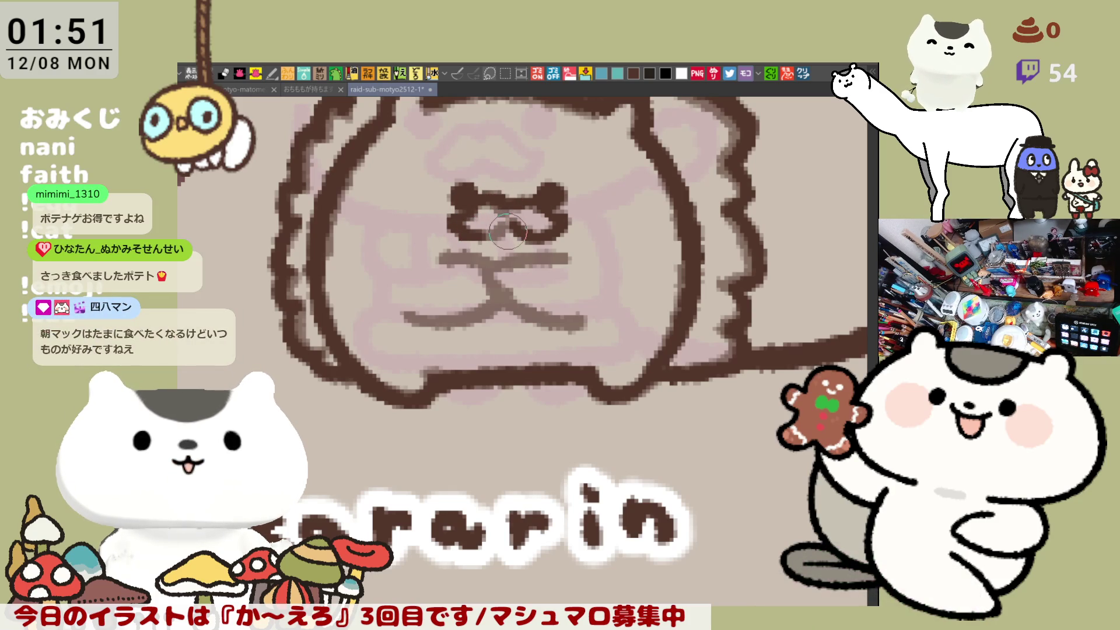
- Discard a cover-up stroke between the eyes, then ink the mouth line, cross and lower-left curve
mouse_move(507, 233)
mouse_down()
mouse_move(467, 225)
mouse_move(507, 198)
mouse_move(467, 210)
mouse_move(458, 229)
mouse_move(509, 224)
mouse_move(499, 219)
mouse_up()
key(ctrl+z)
key(ctrl+z)
key(ctrl+z)
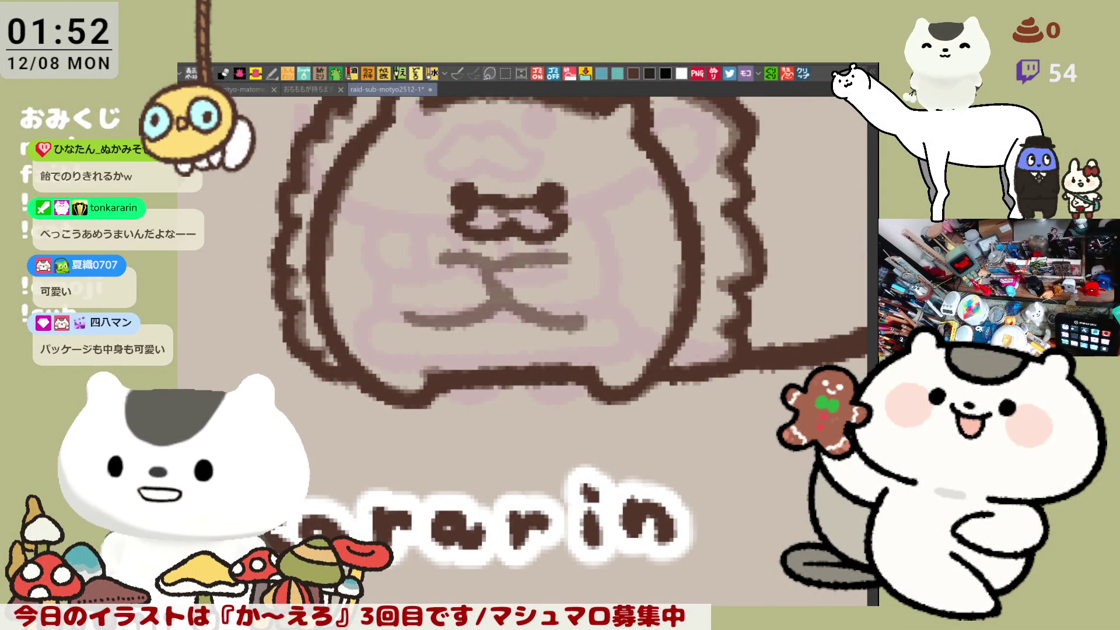
mouse_move(461, 257)
mouse_down()
mouse_move(479, 274)
mouse_move(408, 315)
mouse_move(501, 303)
mouse_move(510, 269)
mouse_move(479, 263)
mouse_move(484, 306)
mouse_move(567, 253)
mouse_move(574, 262)
mouse_move(511, 263)
mouse_move(525, 254)
mouse_move(501, 269)
mouse_move(531, 308)
mouse_move(516, 308)
mouse_move(508, 297)
mouse_move(577, 328)
mouse_up()
- Redraw the mouth's lower-right diagonal and dab a dark dot at the mouth line's end
key(ctrl+z)
drag(499, 286, 583, 330)
key(ctrl+z)
drag(498, 290, 583, 329)
key(ctrl+z)
drag(499, 289, 568, 328)
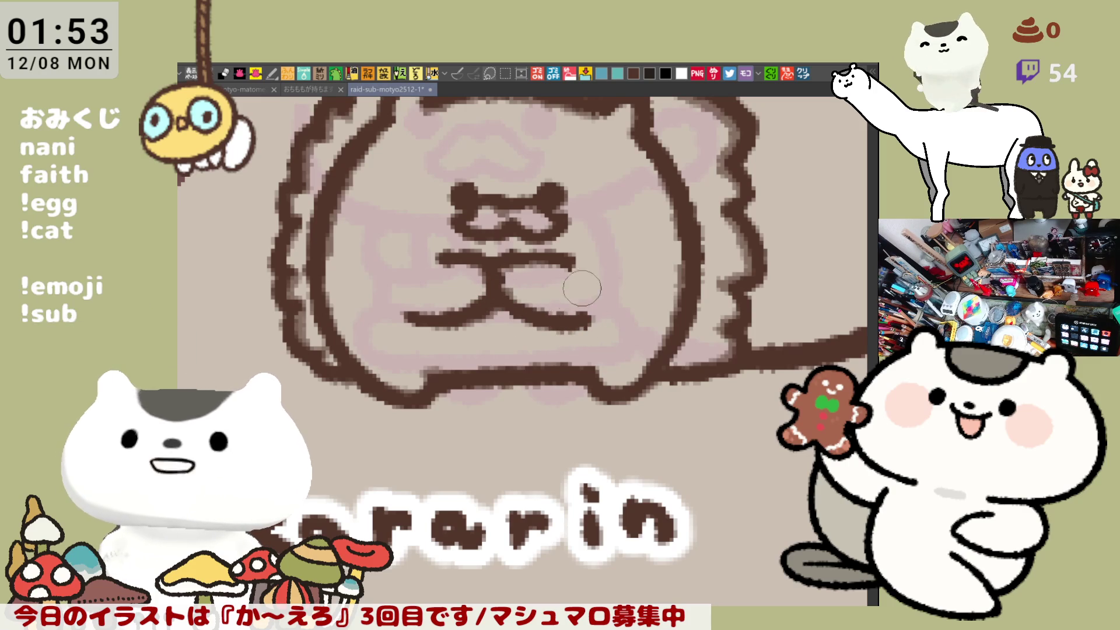
key(ctrl+z)
click(581, 267)
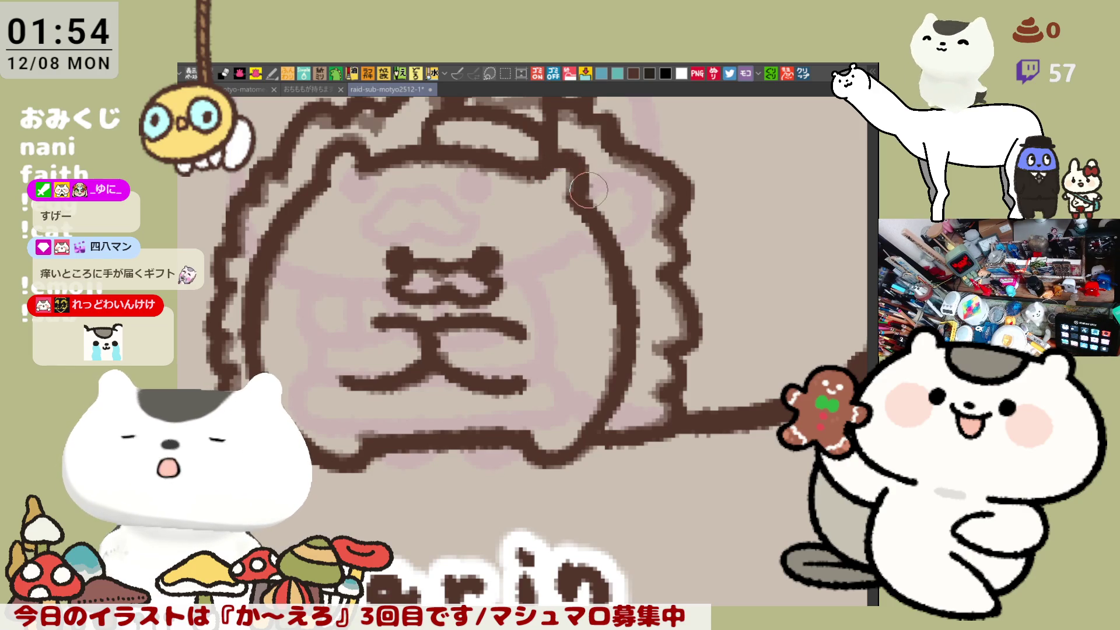
- Test a leftward mouth extension, then trace and thicken the head's upper-right outline
drag(491, 242, 560, 230)
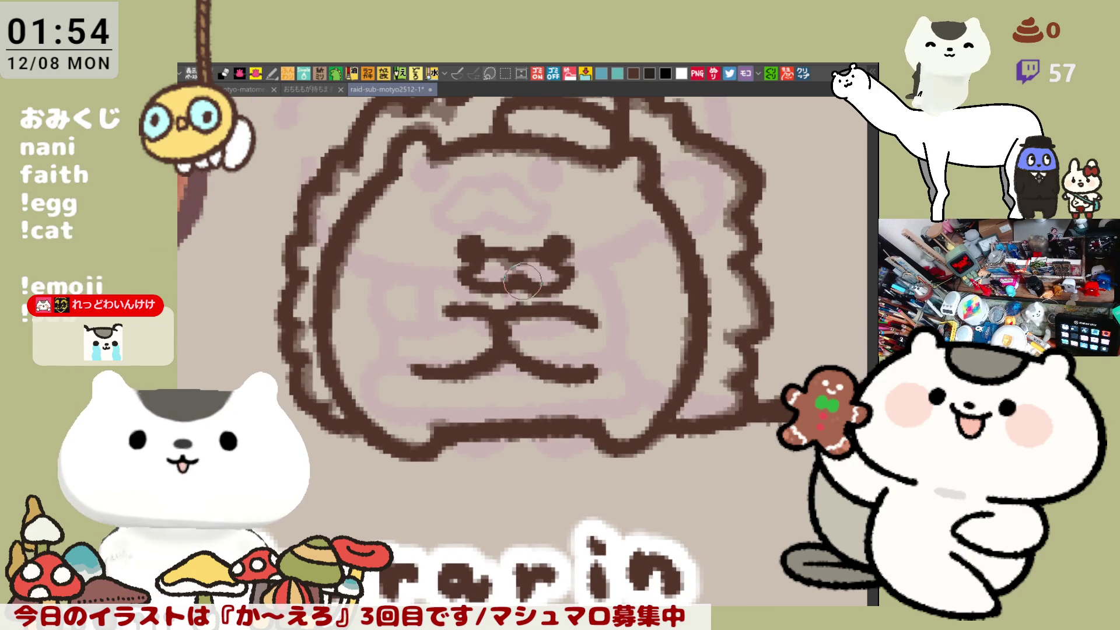
mouse_move(415, 311)
mouse_down()
mouse_move(456, 315)
mouse_move(447, 308)
mouse_up()
key(ctrl+z)
key(ctrl+z)
key(ctrl+z)
key(ctrl+z)
scroll(533, 307, right, 3)
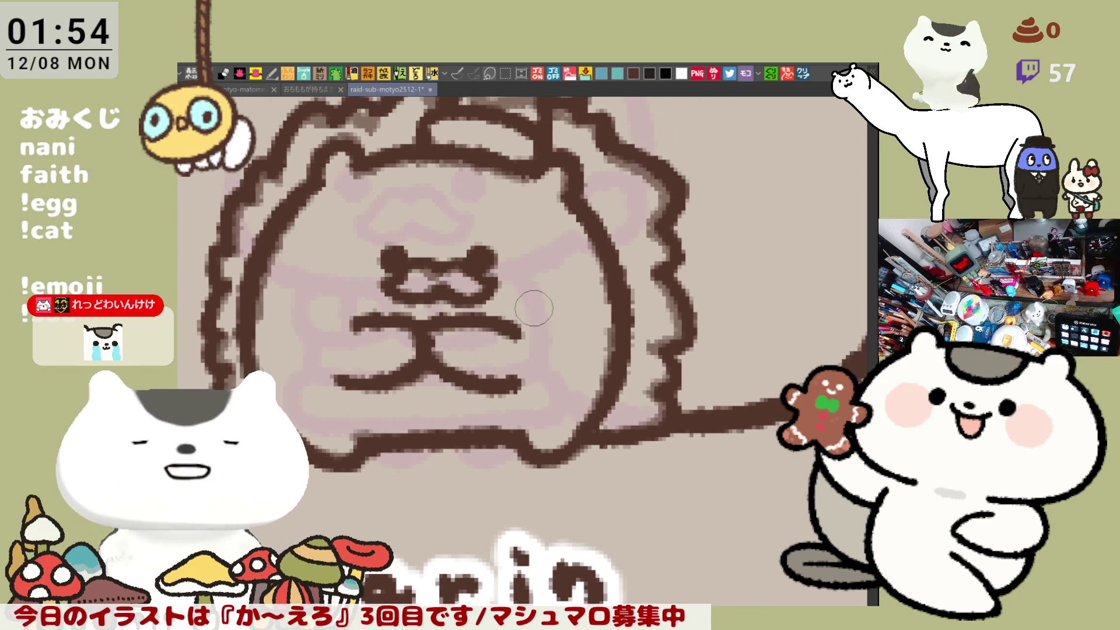
drag(522, 294, 546, 329)
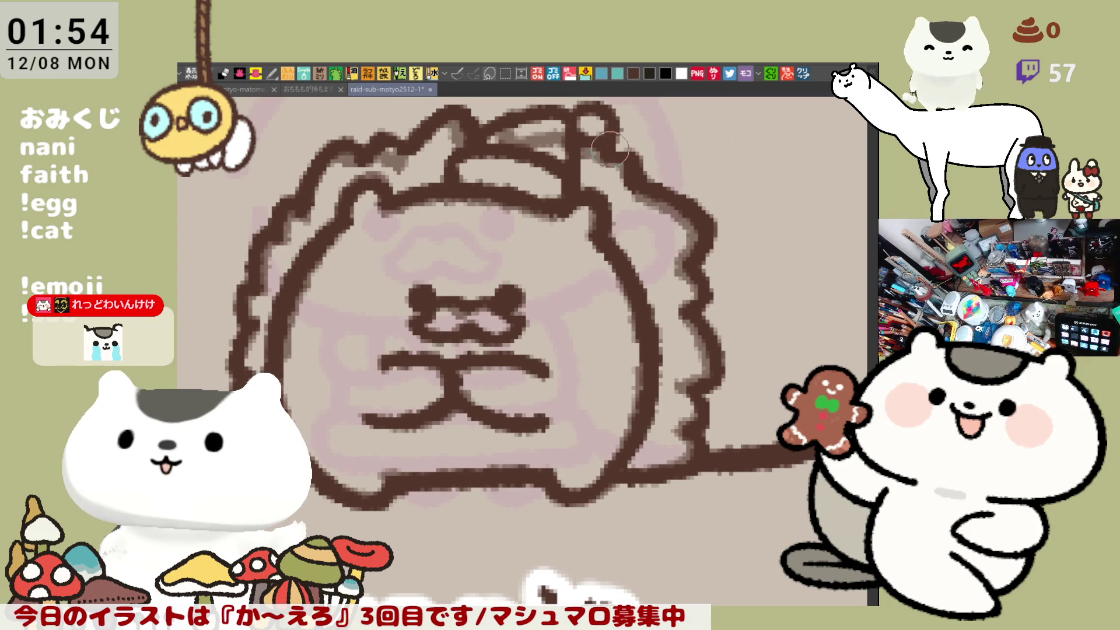
drag(604, 137, 614, 222)
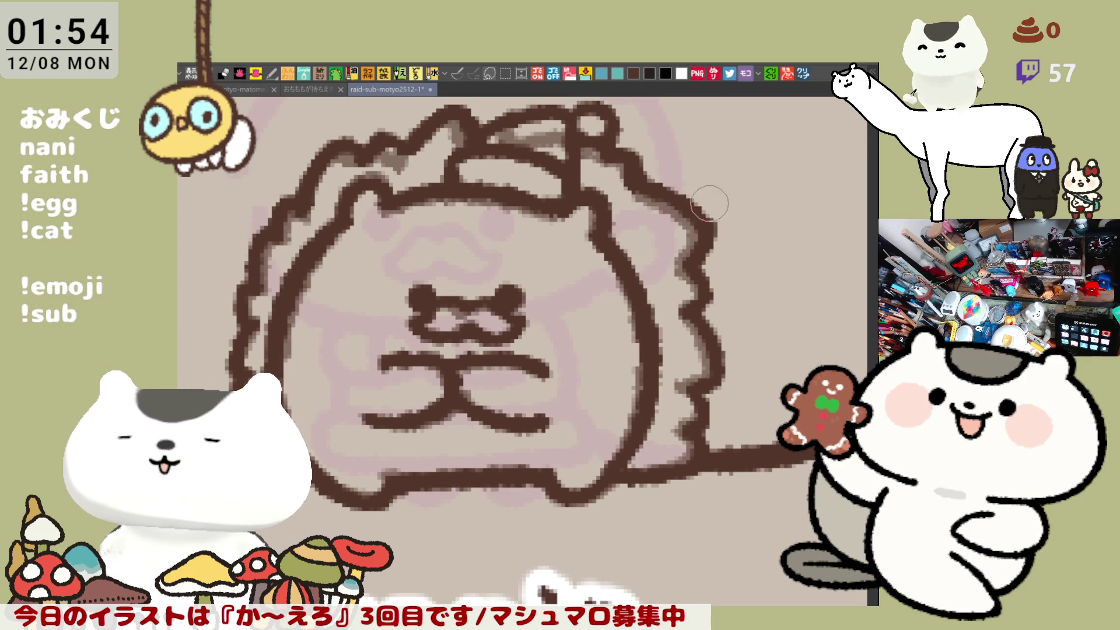
drag(698, 201, 704, 223)
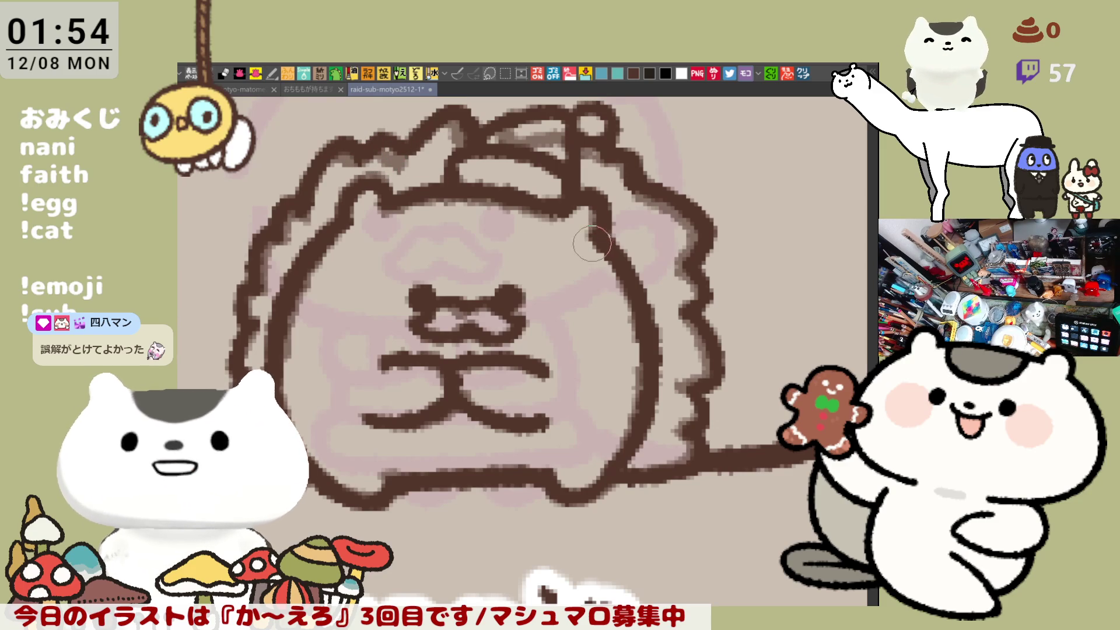
drag(410, 328, 562, 317)
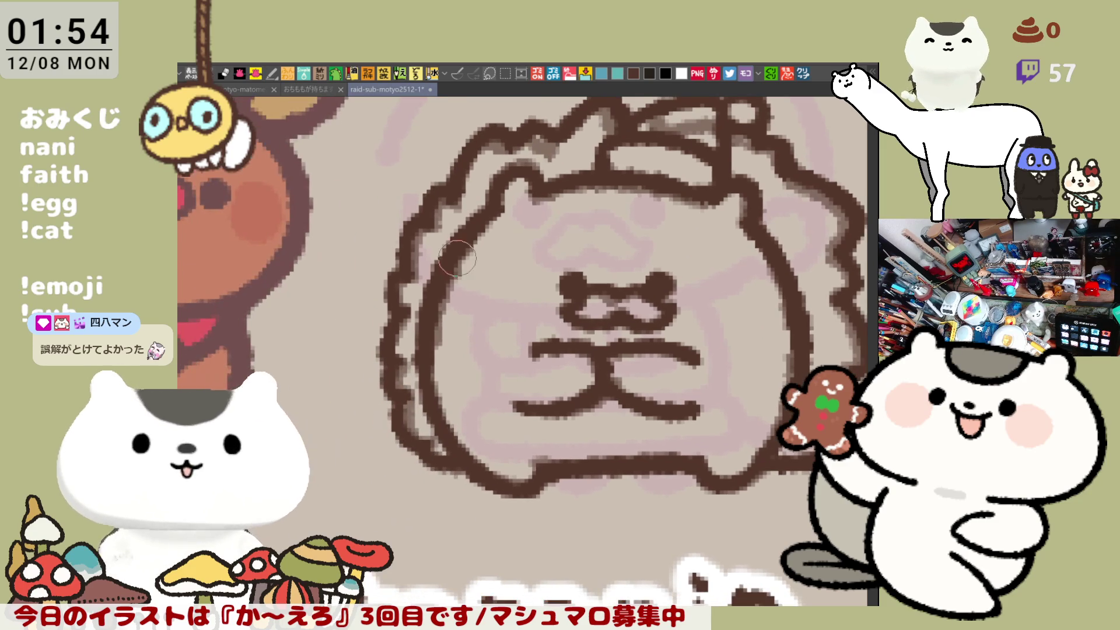
- Erase the rough left-side head outline and redraw its lower-left part
mouse_move(434, 226)
mouse_down()
mouse_move(409, 233)
mouse_move(388, 327)
mouse_move(394, 435)
mouse_up()
key(ctrl+z)
mouse_move(393, 379)
mouse_down()
mouse_move(397, 444)
mouse_move(396, 385)
mouse_move(368, 350)
mouse_move(390, 380)
mouse_move(408, 292)
mouse_move(376, 371)
mouse_move(407, 292)
mouse_up()
key(ctrl+z)
key(ctrl+z)
key(ctrl+z)
key(ctrl+z)
- Redraw the upper-left head outline cleanly and fill the light gap in it
key(ctrl+z)
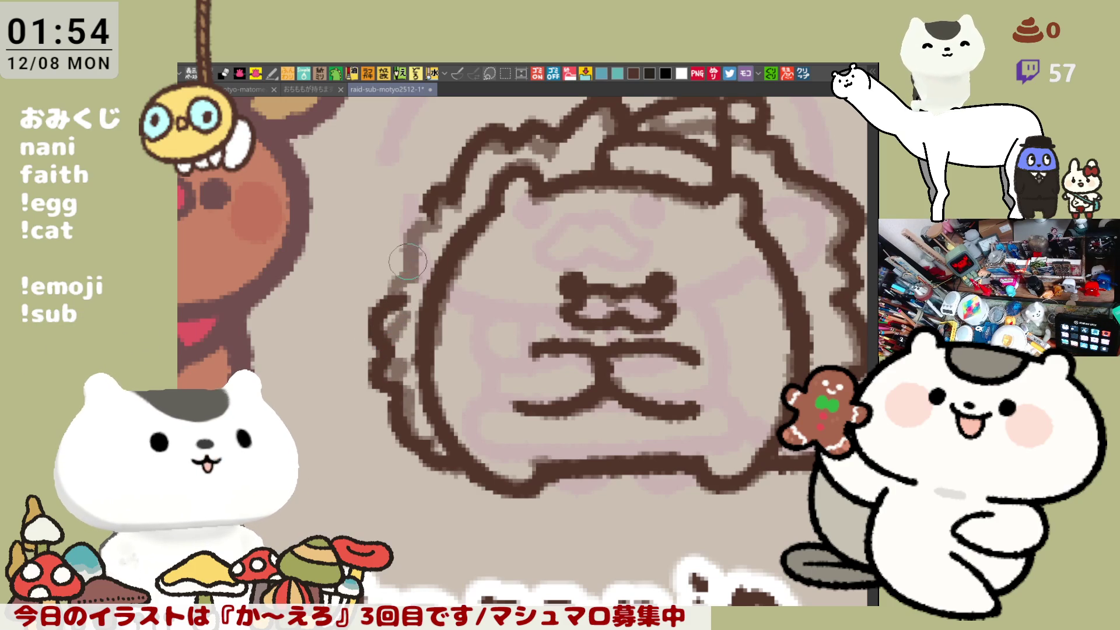
mouse_move(408, 253)
mouse_down()
mouse_move(380, 301)
mouse_move(423, 222)
mouse_move(385, 268)
mouse_up()
key(ctrl+z)
key(ctrl+z)
mouse_move(432, 202)
mouse_down()
mouse_move(403, 219)
mouse_move(386, 274)
mouse_up()
key(ctrl+z)
mouse_move(408, 216)
mouse_down()
mouse_move(382, 280)
mouse_move(426, 212)
mouse_up()
drag(529, 313, 438, 321)
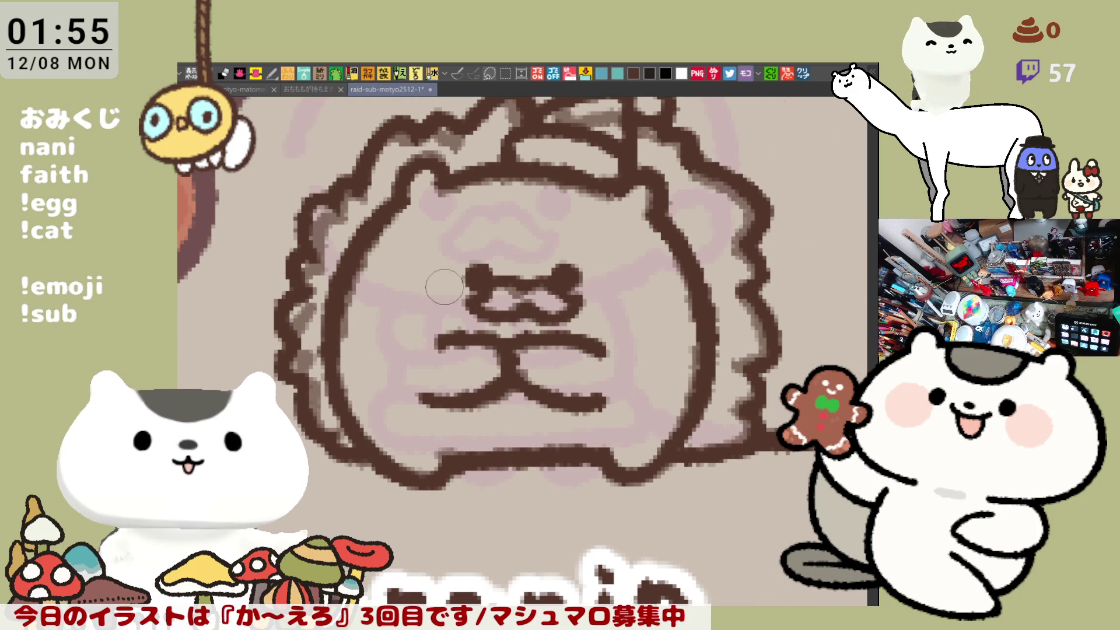
drag(336, 206, 331, 205)
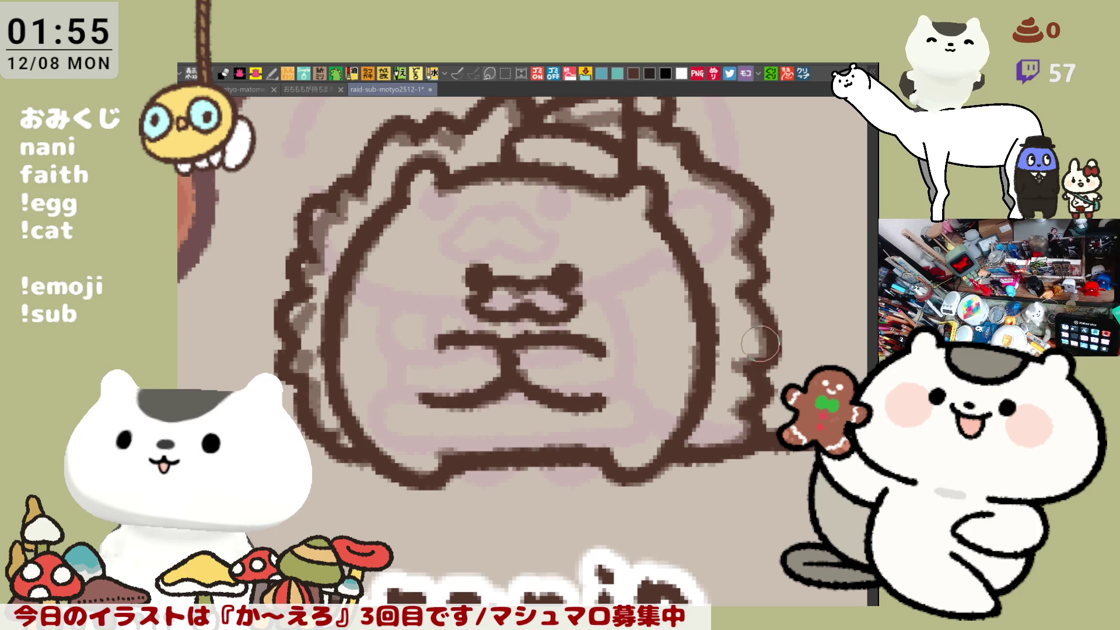
drag(753, 344, 766, 374)
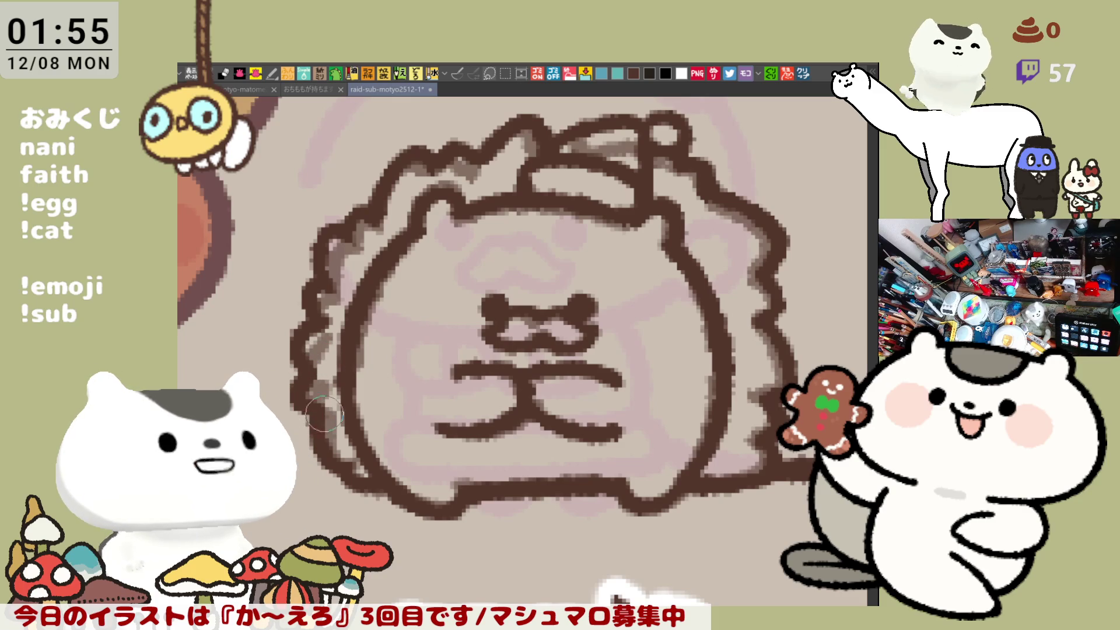
scroll(525, 350, right, 4)
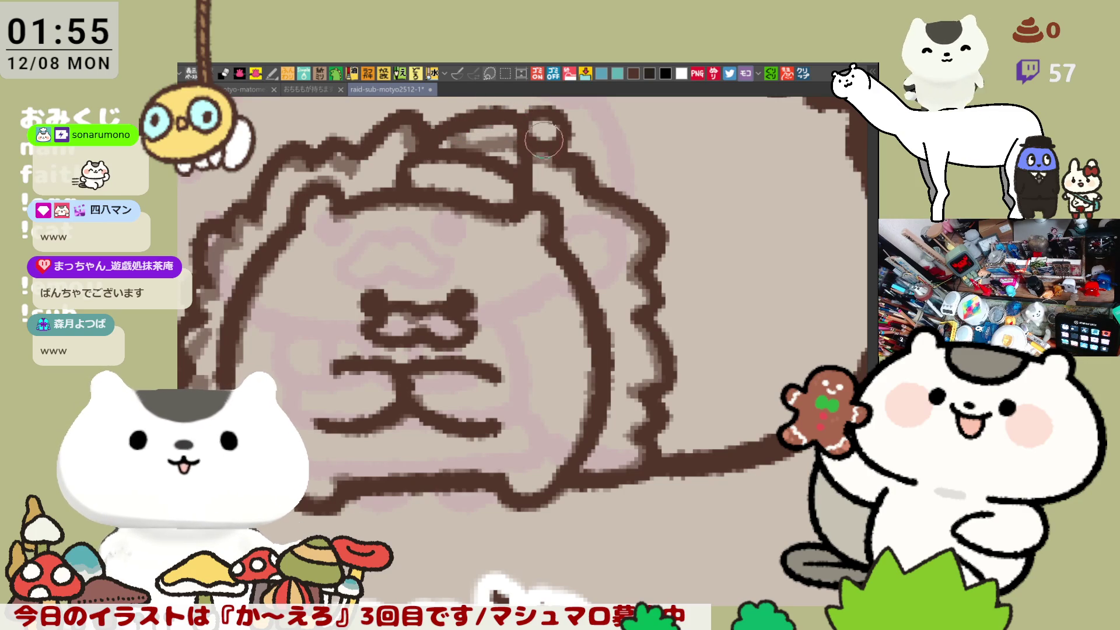
drag(542, 139, 554, 188)
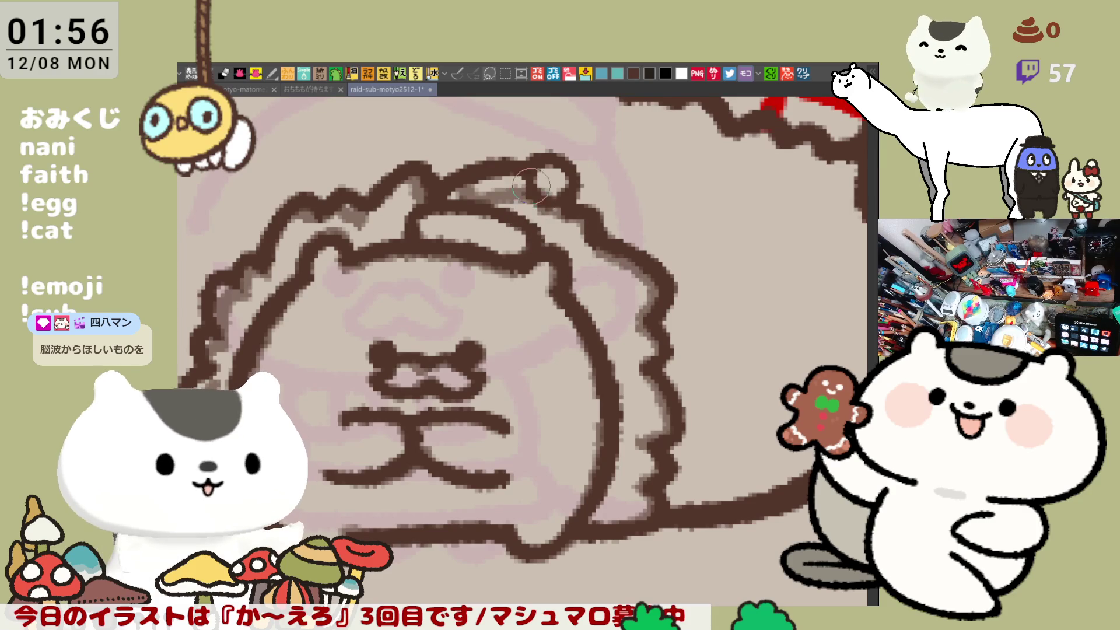
scroll(534, 196, down, 2)
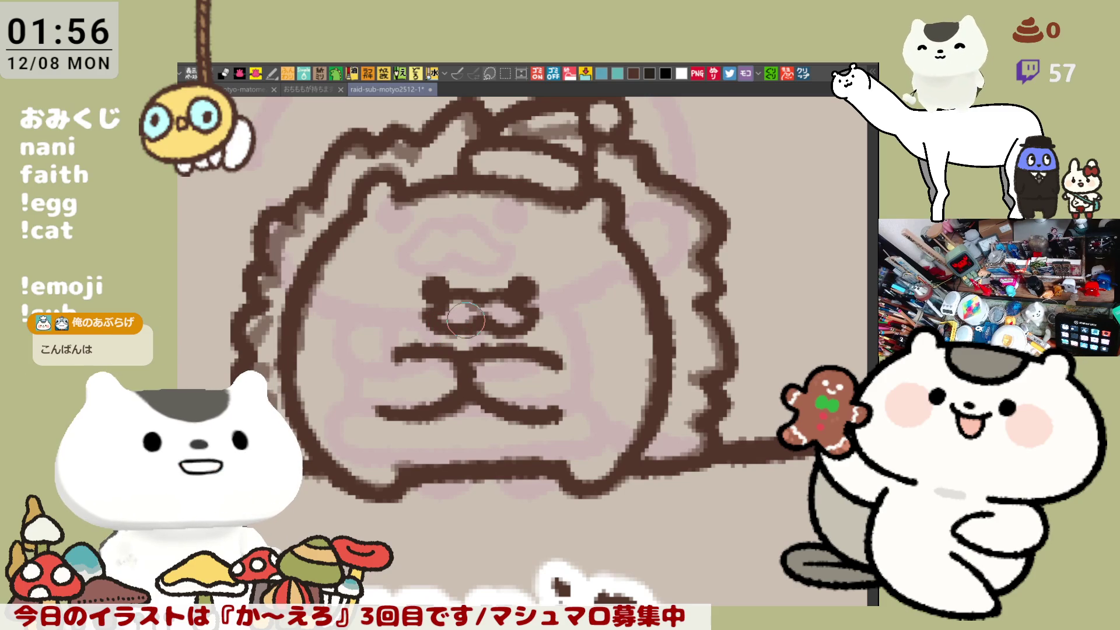
scroll(465, 320, down, 5)
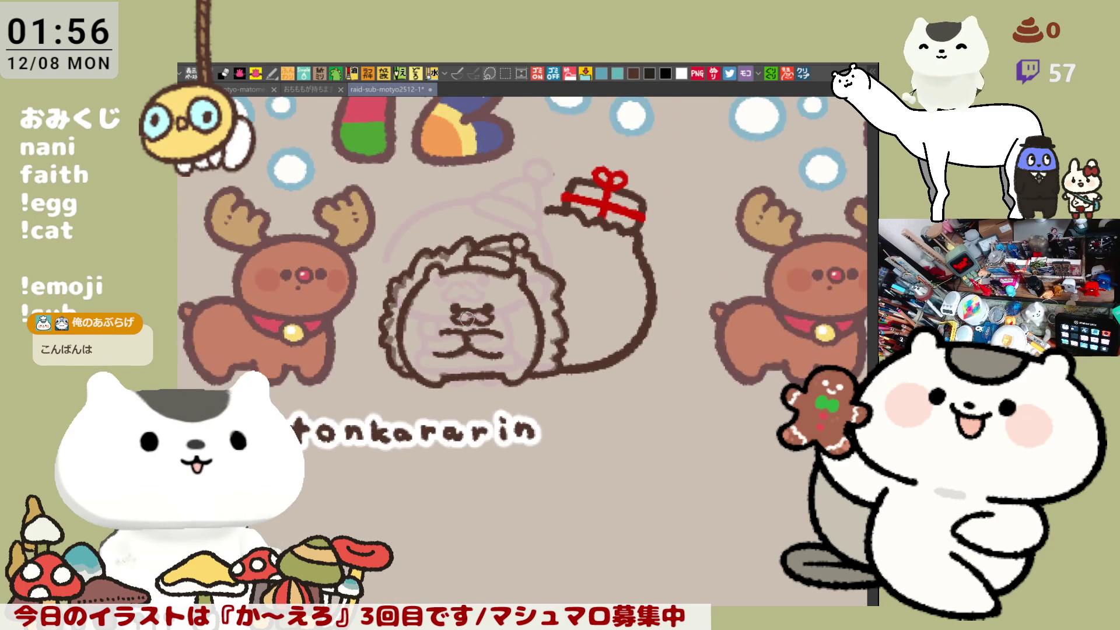
- Flip the canvas view horizontally with H to check the drawing
scroll(465, 319, up, 5)
key(h)
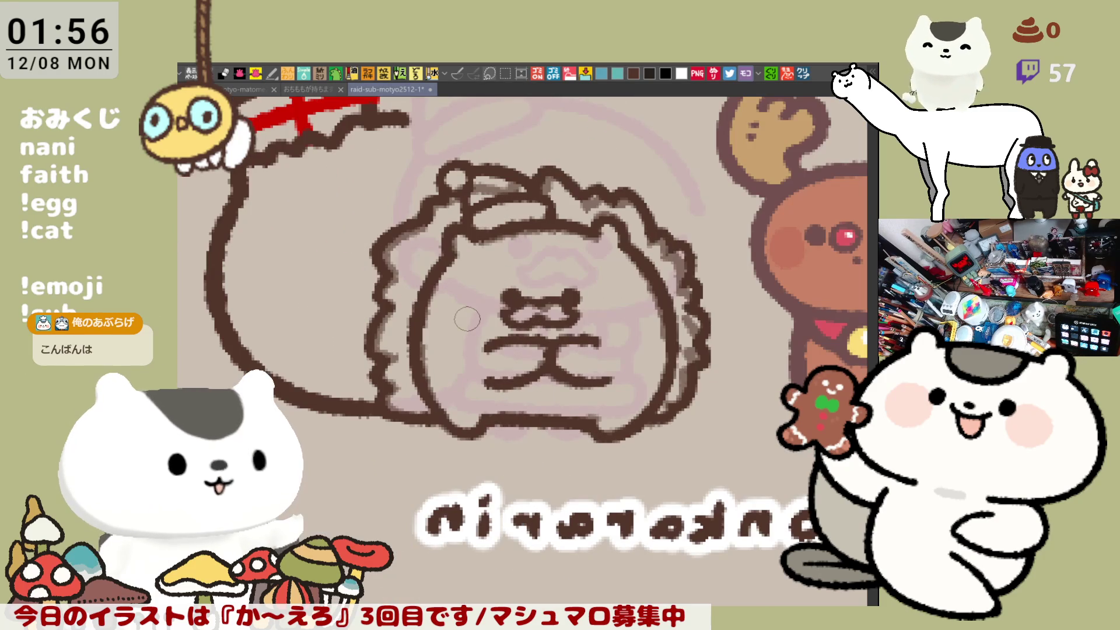
scroll(467, 319, down, 4)
scroll(437, 163, up, 3)
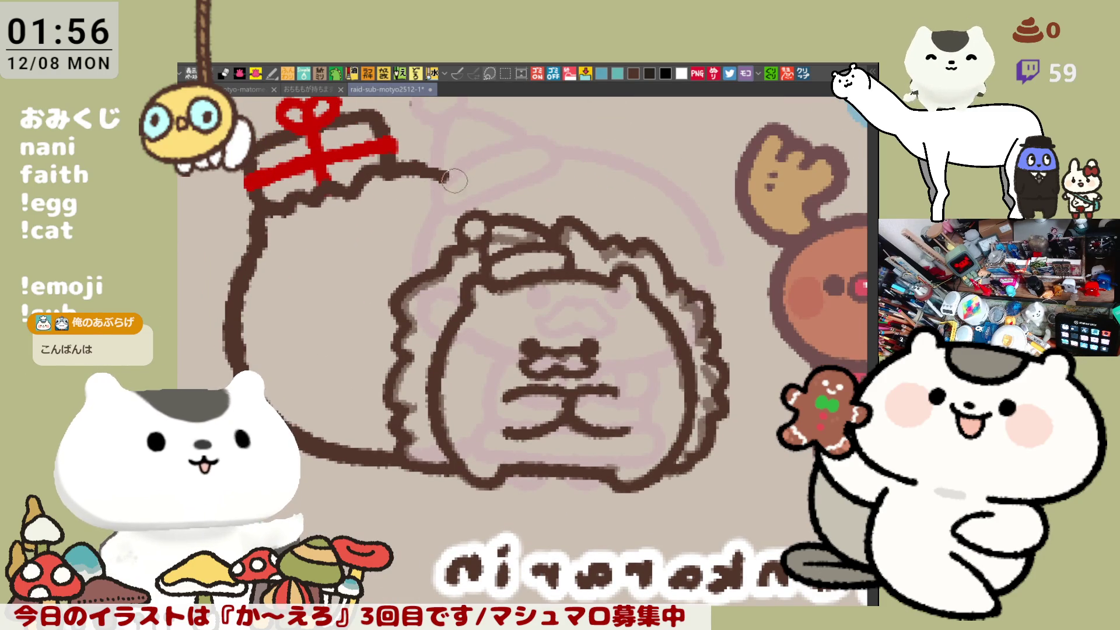
- Ink the bag line from the red gift down to the hat, retrying strokes until it joins cleanly
drag(434, 165, 489, 216)
key(ctrl+z)
mouse_move(412, 169)
mouse_down()
mouse_move(449, 162)
mouse_move(511, 225)
mouse_up()
key(ctrl+z)
drag(448, 163, 519, 230)
key(ctrl+z)
drag(449, 169, 525, 225)
key(ctrl+z)
drag(449, 166, 517, 216)
key(ctrl+z)
drag(447, 164, 514, 217)
key(ctrl+z)
drag(449, 169, 523, 227)
key(ctrl+z)
mouse_move(450, 170)
mouse_down()
mouse_move(523, 228)
mouse_move(475, 176)
mouse_move(534, 230)
mouse_up()
key(ctrl+z)
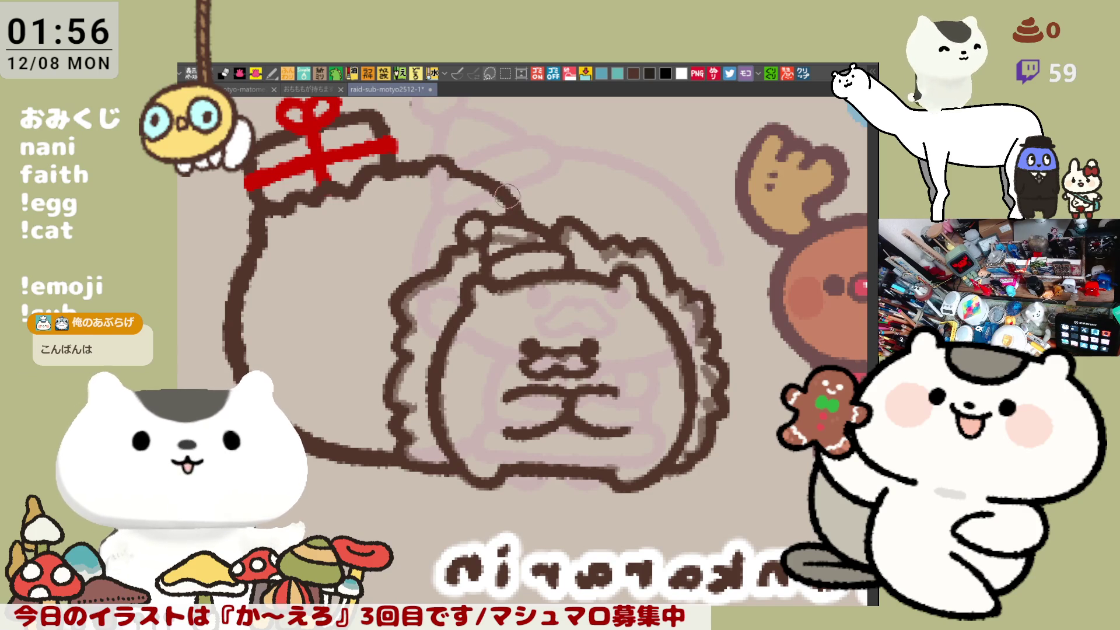
key(ctrl+z)
drag(461, 172, 537, 231)
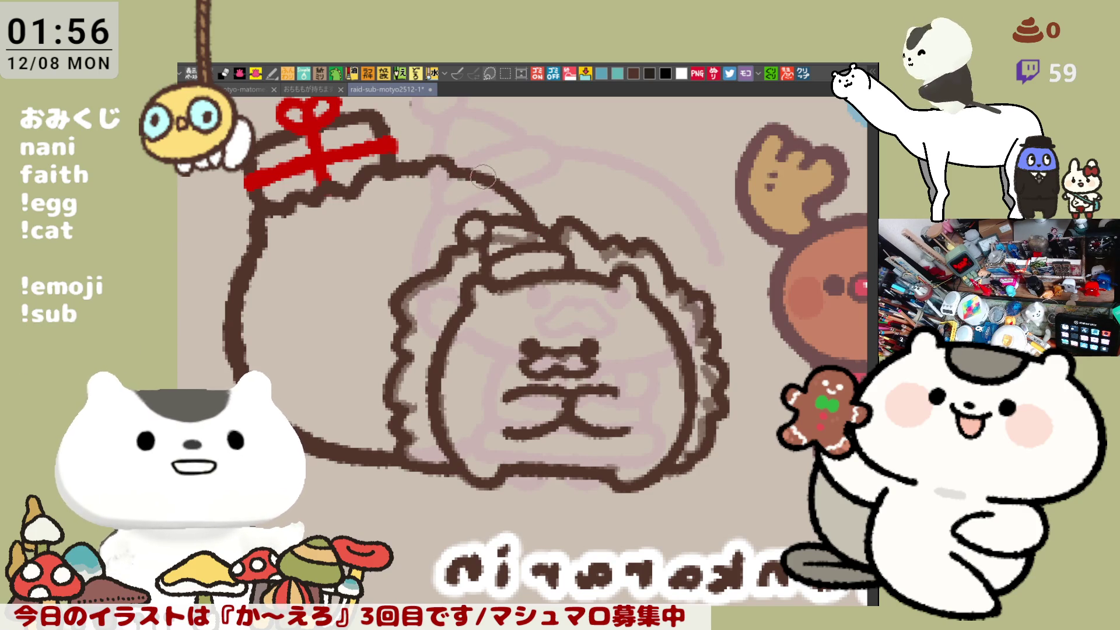
drag(467, 175, 563, 218)
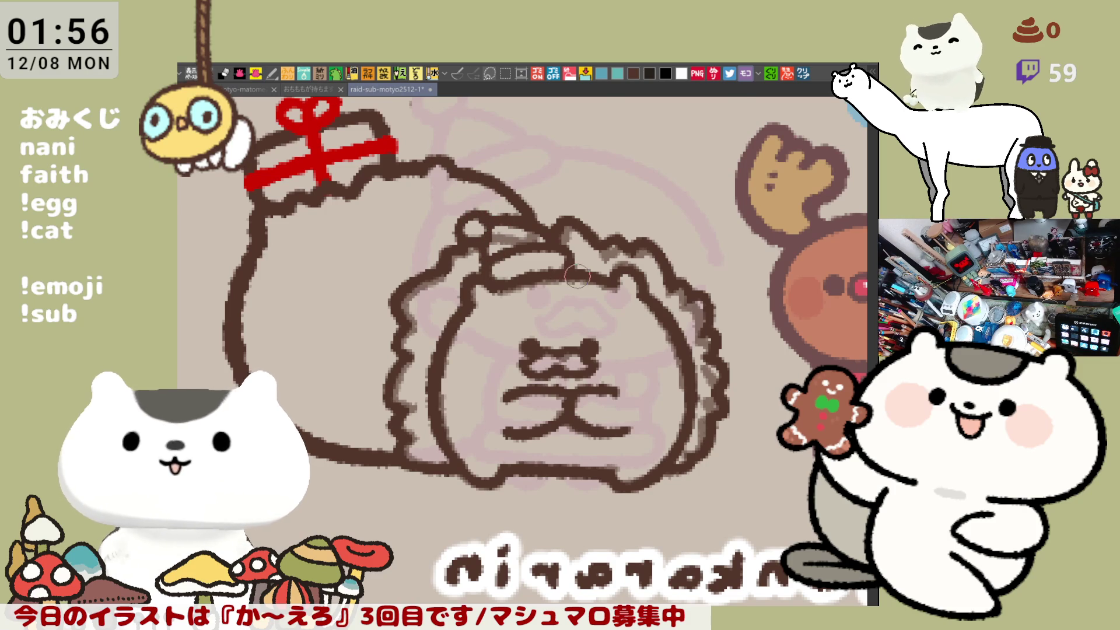
- Flip the canvas back to normal and reframe the view on the bag and hat
key(h)
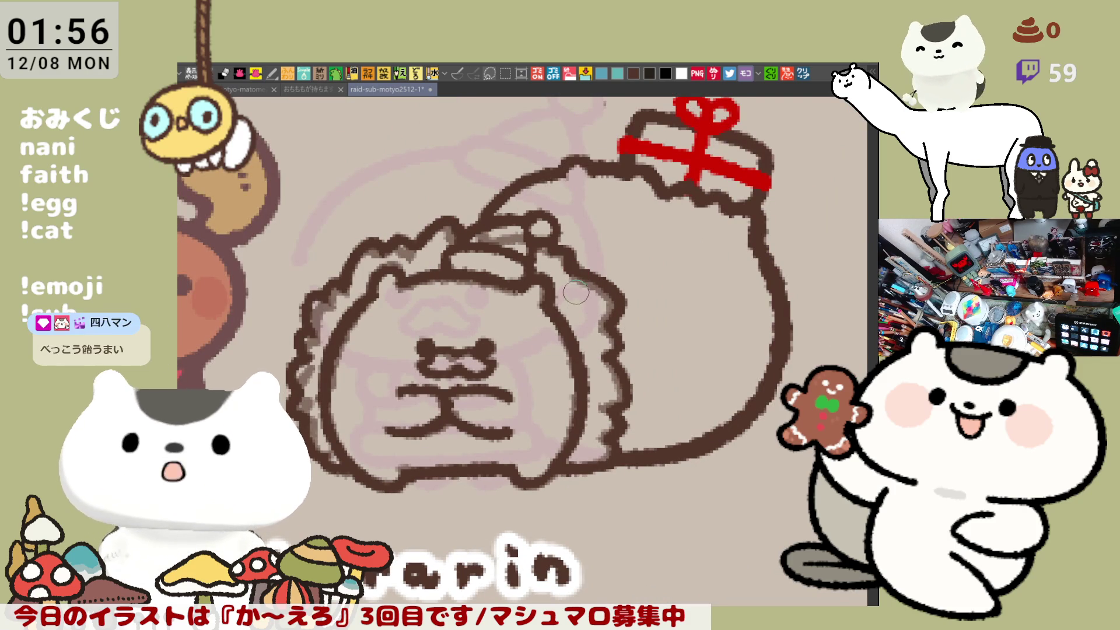
drag(577, 300, 562, 263)
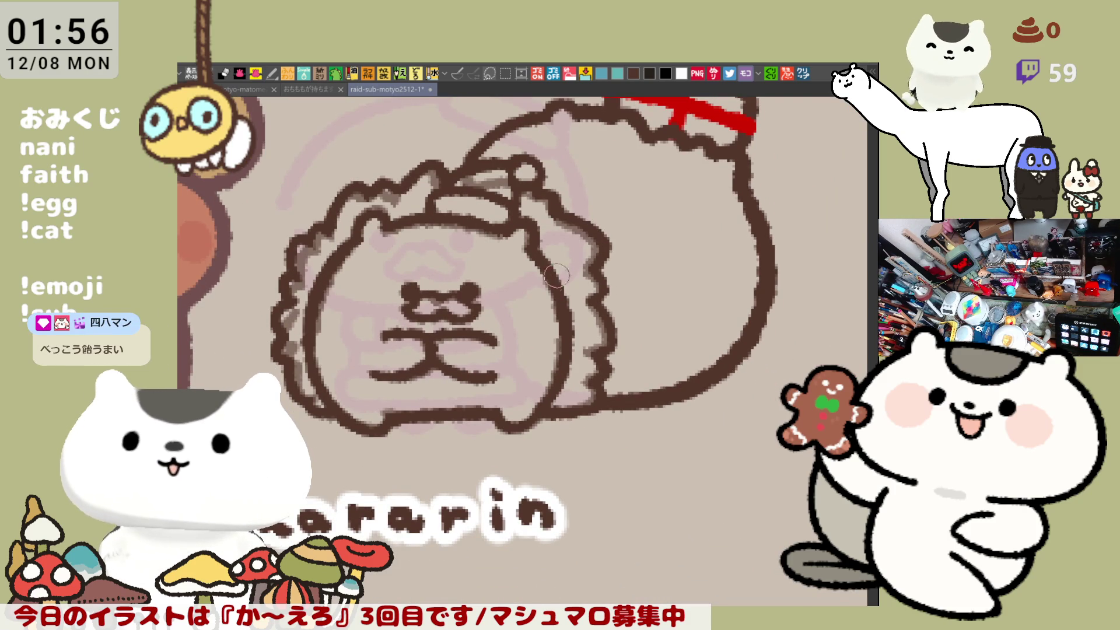
scroll(552, 283, down, 2)
scroll(551, 283, down, 3)
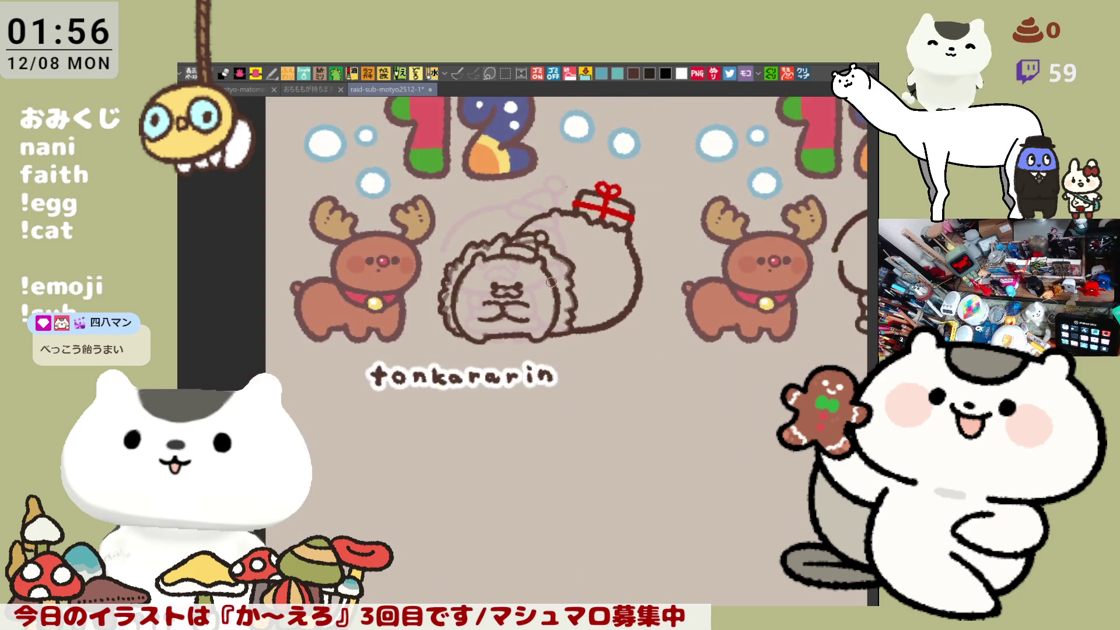
- Ink two short vertical lines across the bow between the paws, removing the stray and lower-edge strokes
scroll(551, 282, up, 5)
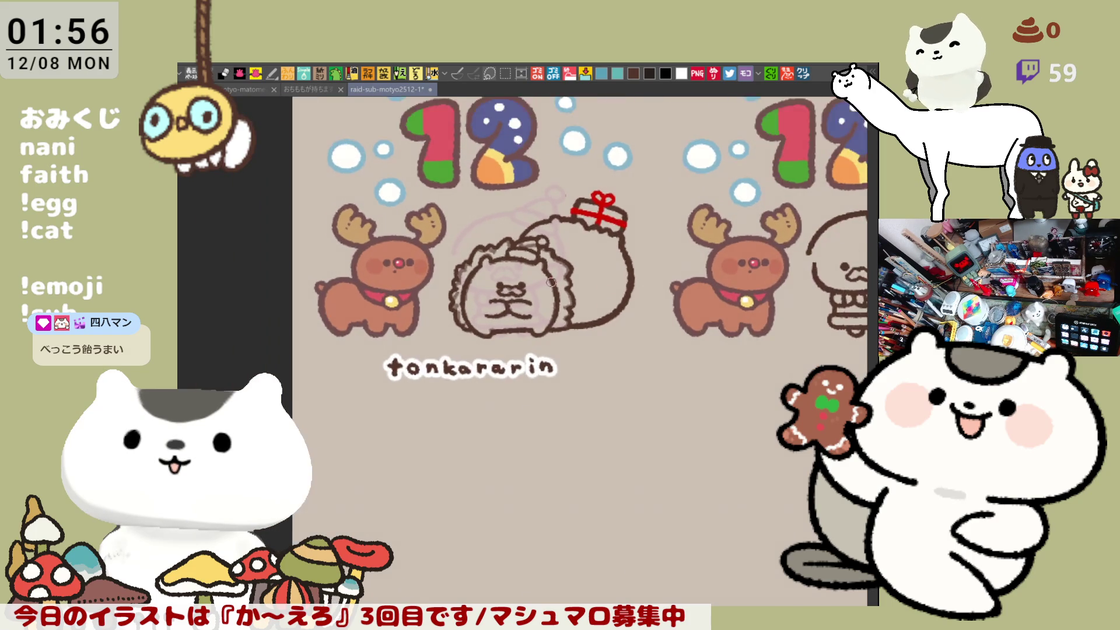
scroll(552, 282, up, 1)
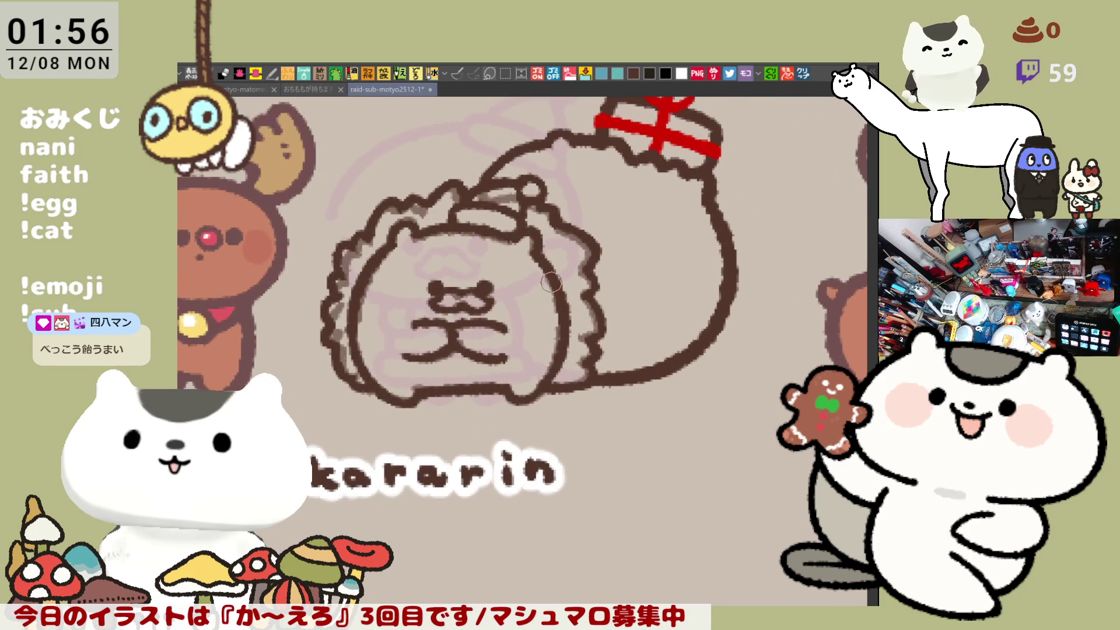
drag(360, 314, 429, 327)
key(ctrl+z)
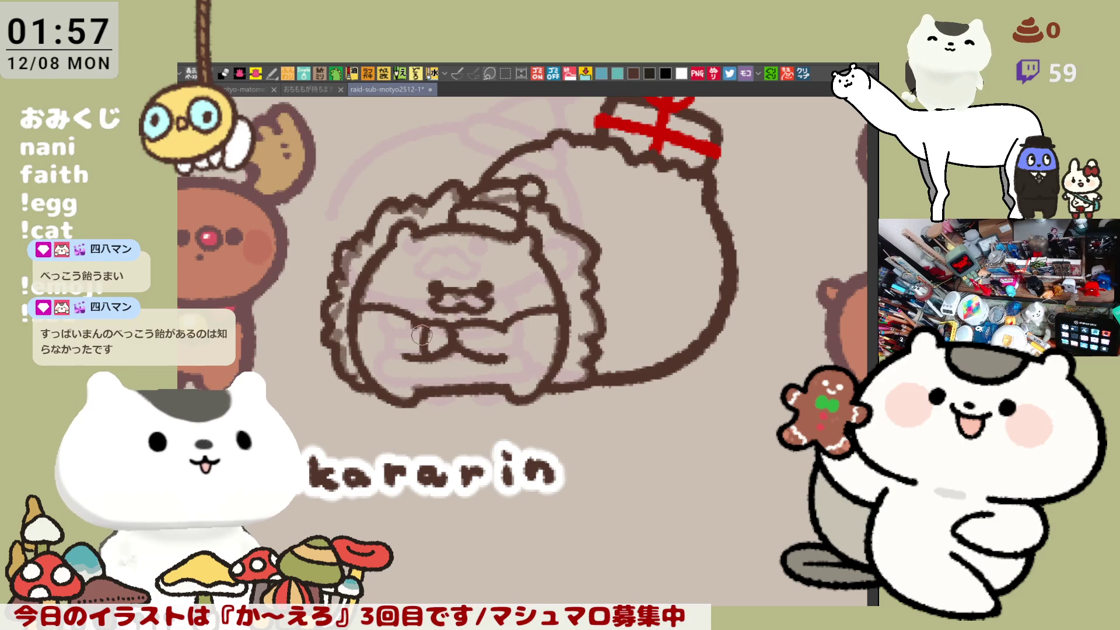
mouse_move(433, 325)
mouse_down()
mouse_move(423, 358)
mouse_move(420, 331)
mouse_up()
key(ctrl+z)
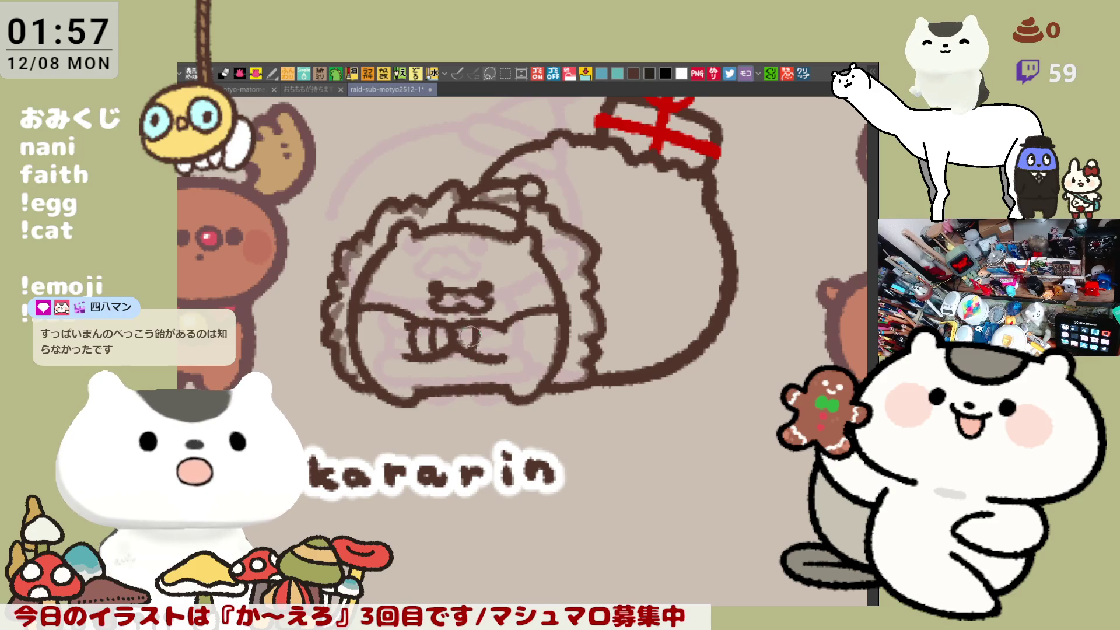
drag(471, 320, 467, 356)
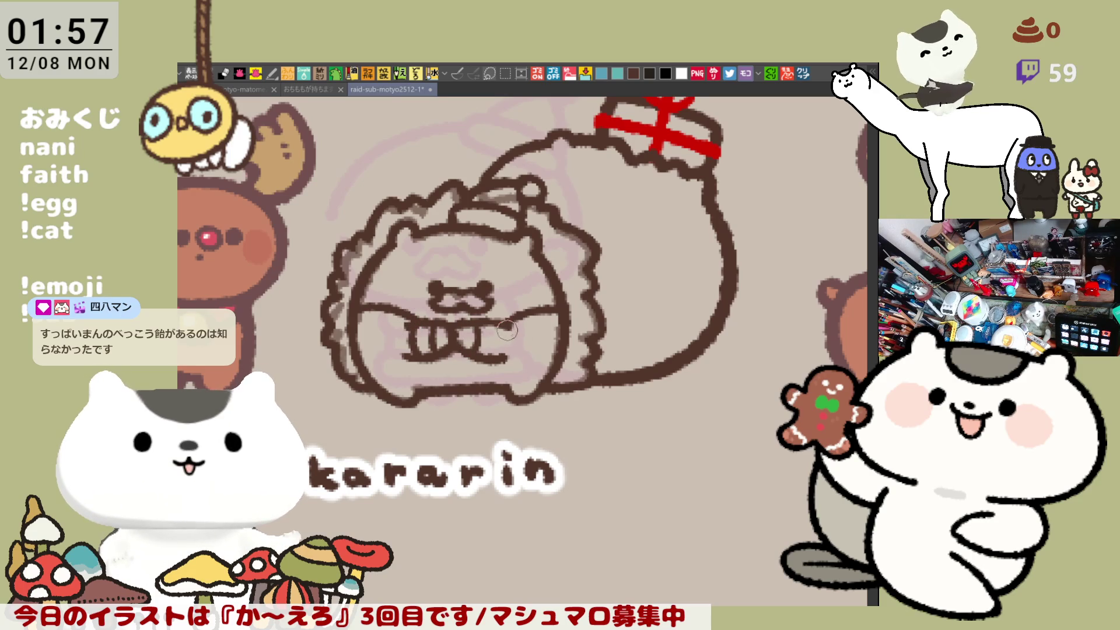
drag(487, 321, 492, 357)
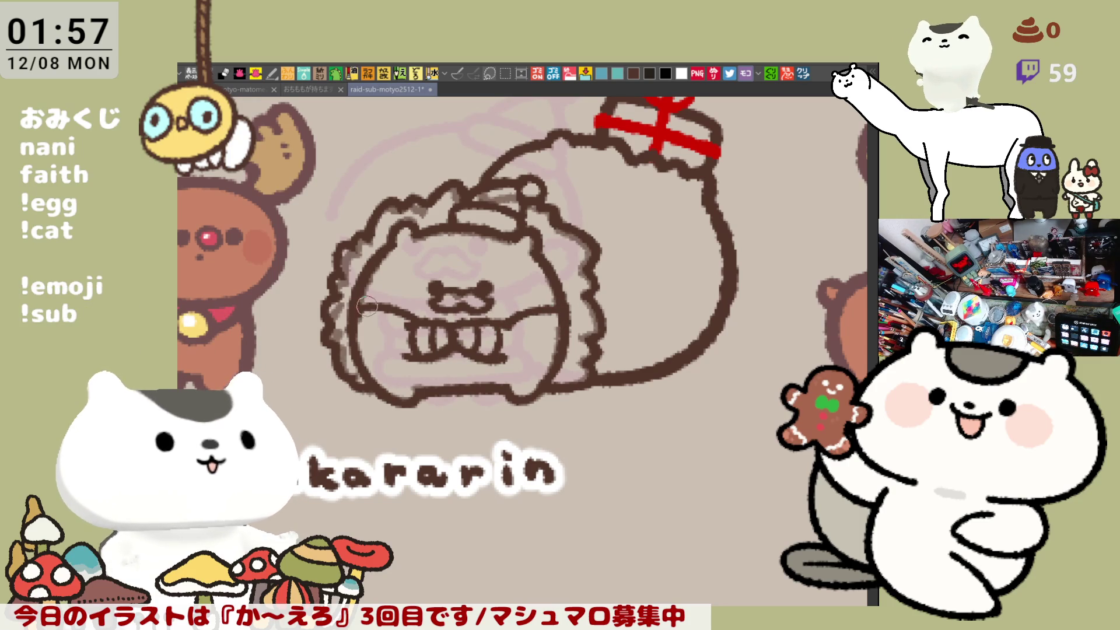
mouse_move(366, 360)
mouse_down()
mouse_move(419, 357)
mouse_move(405, 360)
mouse_up()
key(ctrl+z)
key(ctrl+z)
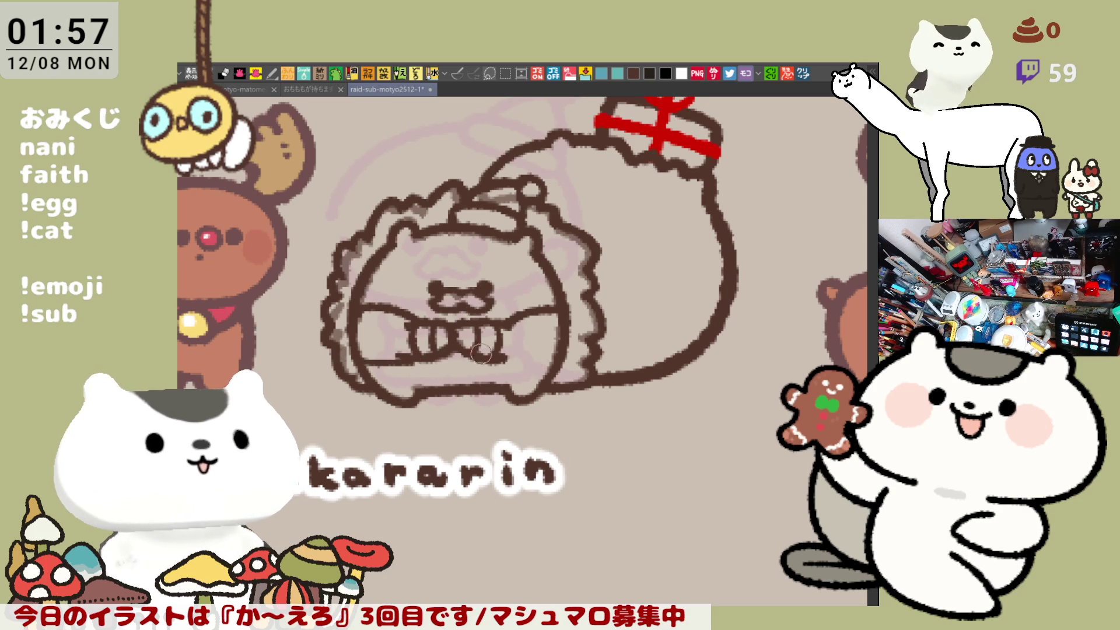
key(ctrl+z)
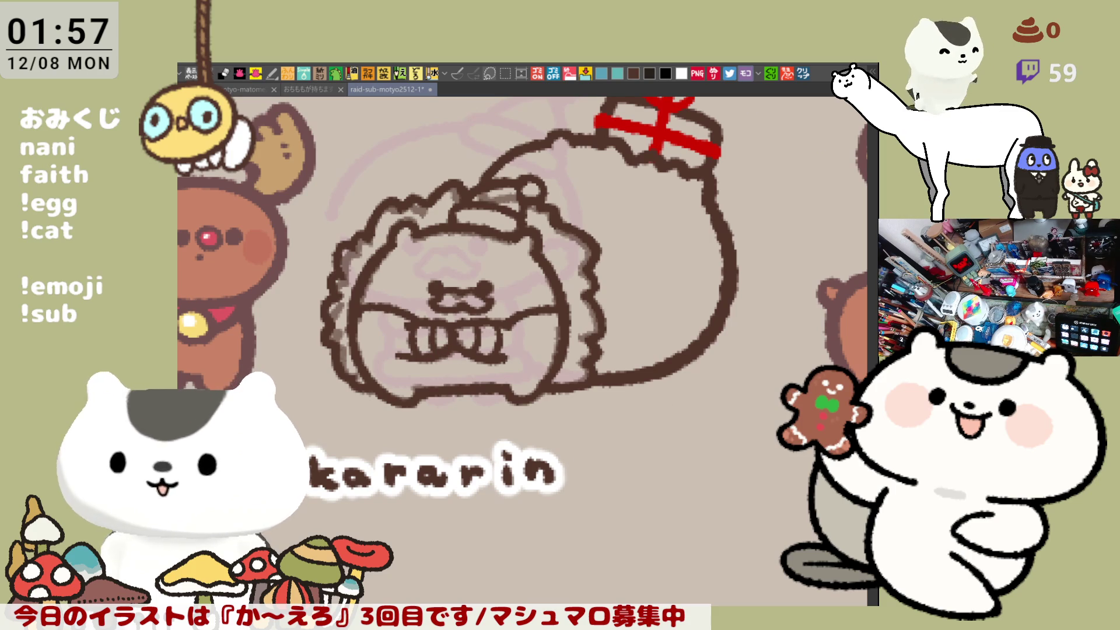
scroll(694, 421, up, 3)
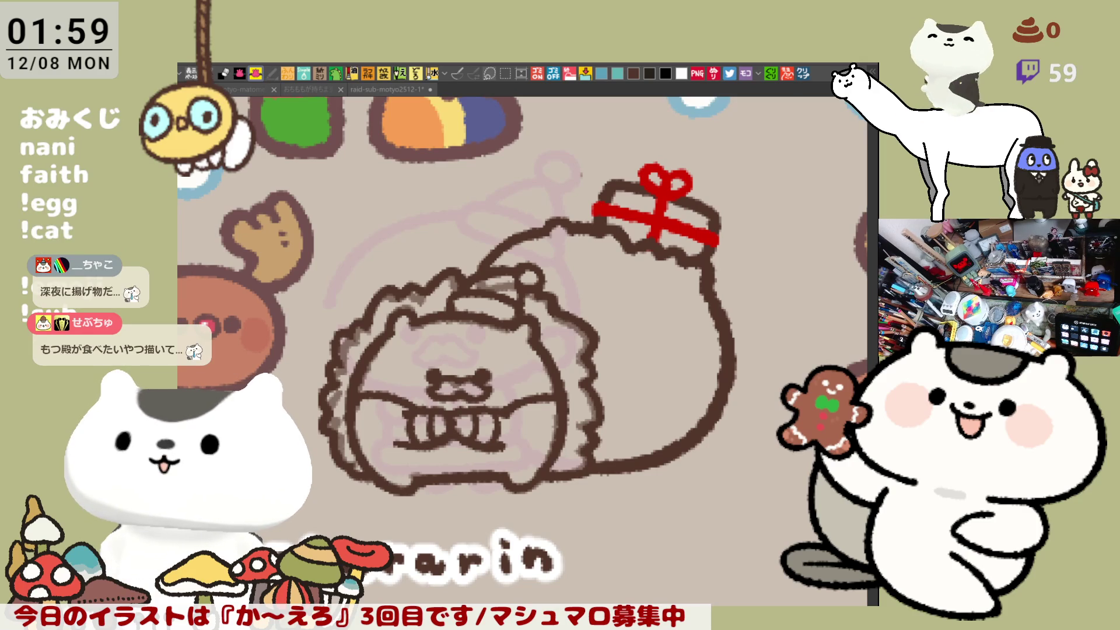
scroll(668, 476, down, 3)
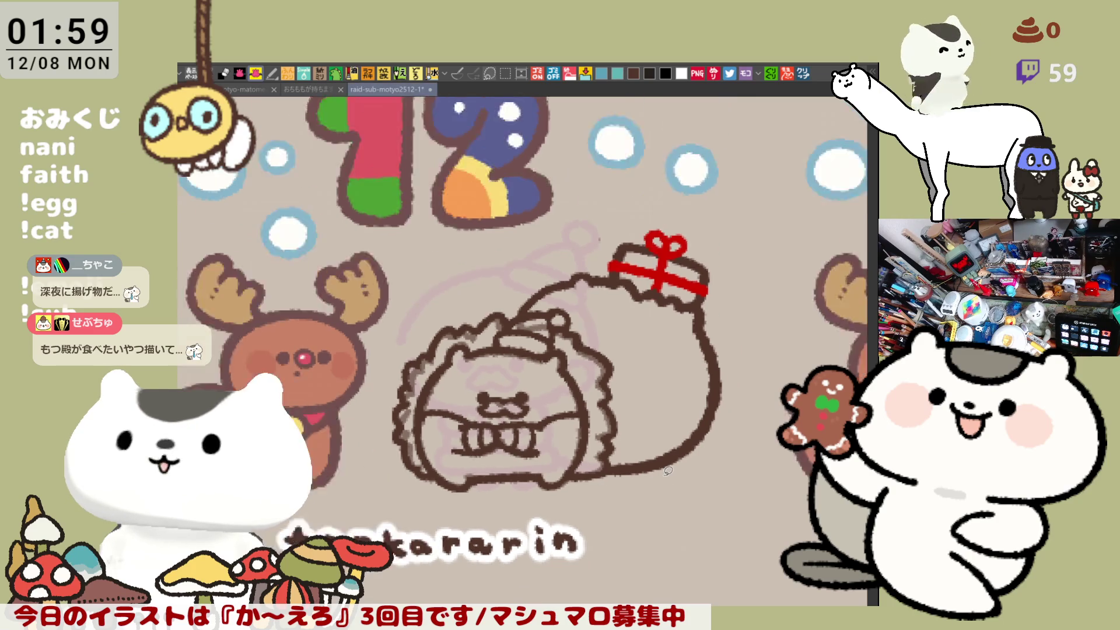
- Zoom in on the small cat among the teal blobs and draw the caption's first stroke below it
drag(691, 526, 563, 260)
scroll(550, 492, up, 5)
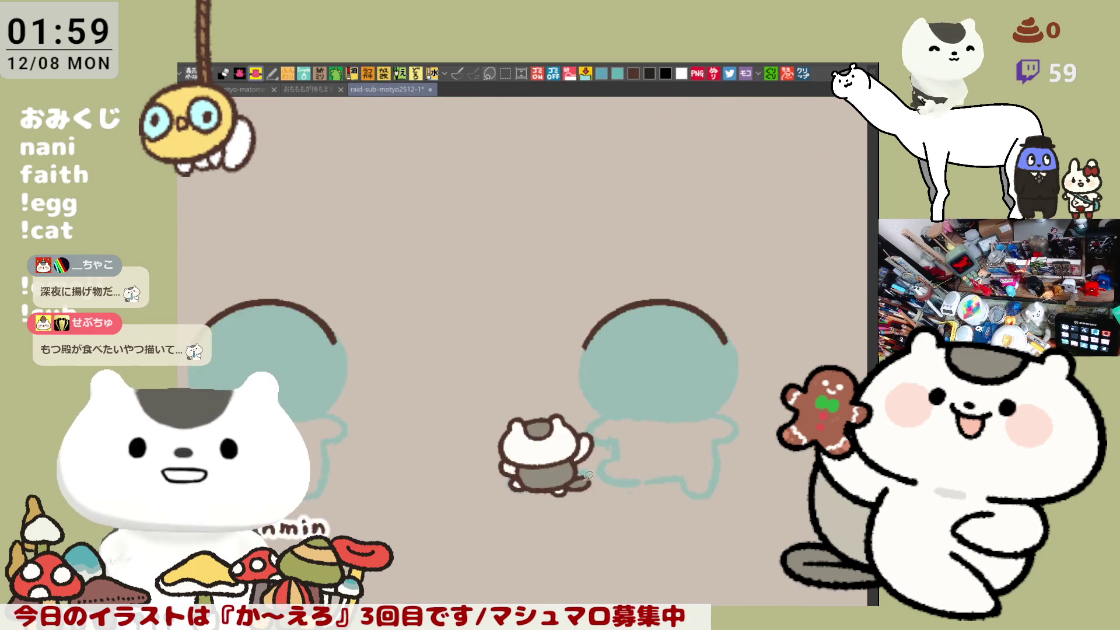
scroll(550, 492, up, 1)
drag(550, 492, 460, 404)
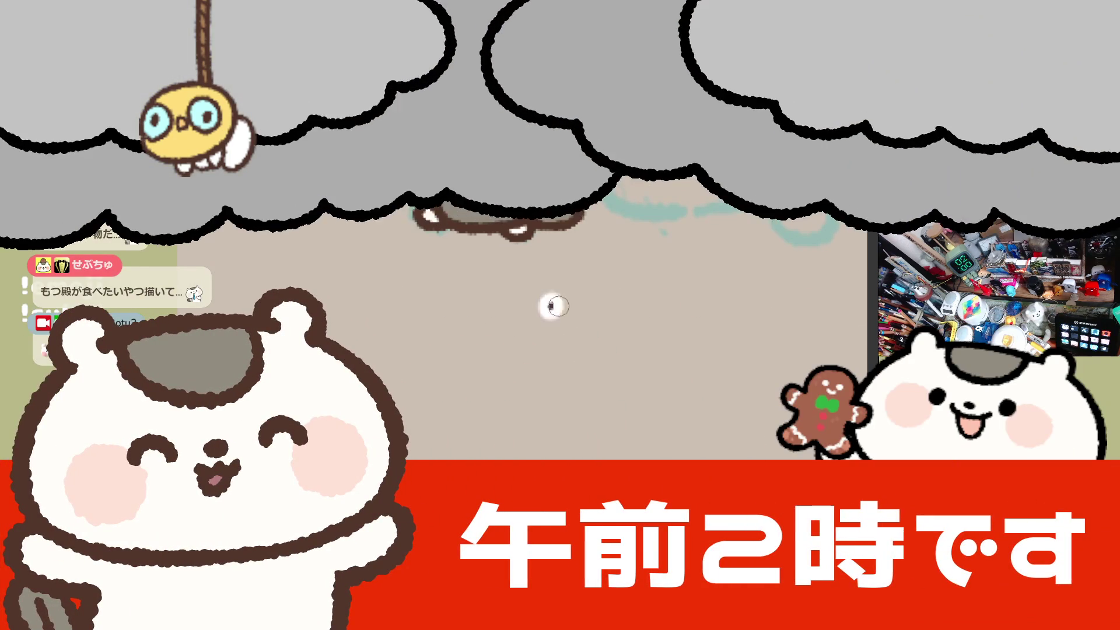
mouse_move(561, 303)
mouse_down()
mouse_move(540, 304)
mouse_move(557, 312)
mouse_up()
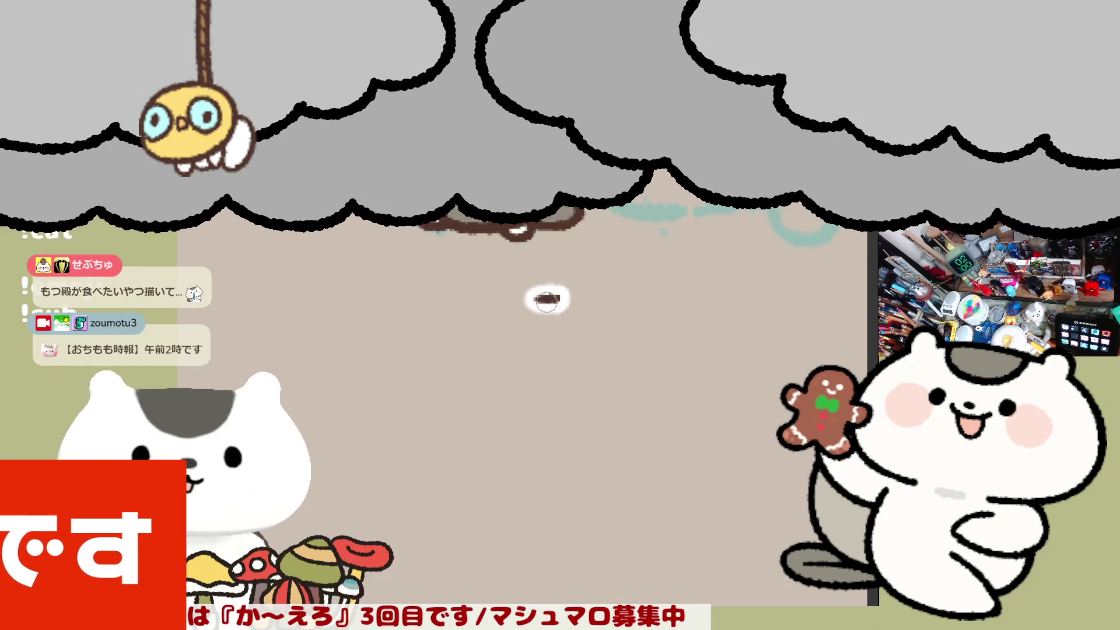
- Draw the hooked stroke of き in the caption, undo it to redo it looped, then zoom out
mouse_move(548, 290)
mouse_down()
mouse_move(549, 322)
mouse_move(620, 318)
mouse_move(677, 297)
mouse_move(661, 328)
mouse_move(758, 312)
mouse_move(783, 320)
mouse_move(788, 298)
mouse_up()
key(ctrl+z)
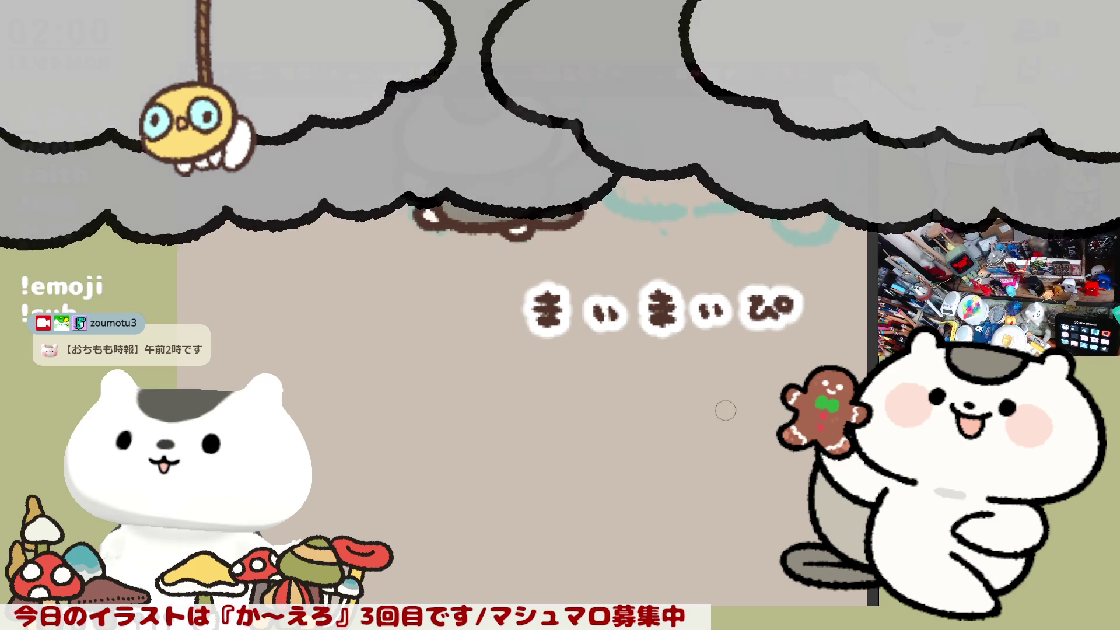
scroll(725, 408, down, 5)
scroll(726, 411, down, 3)
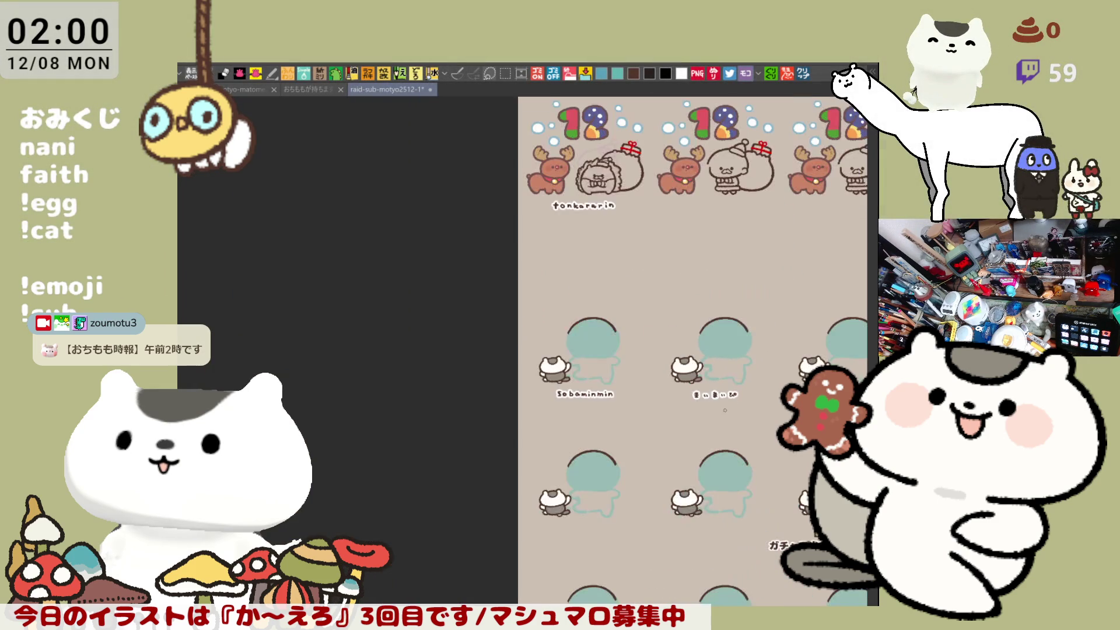
- Save raid-sub-motyo2512-1, then switch via motyo-matome25-1 to the おちももが持ちます2505-1 document
key(ctrl+s)
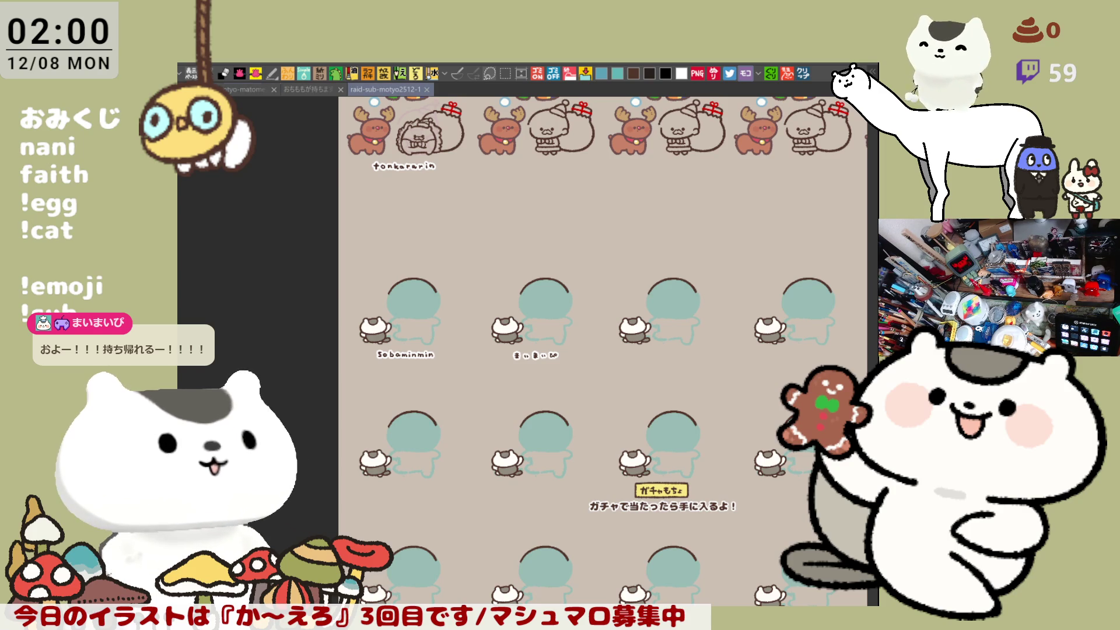
click(233, 89)
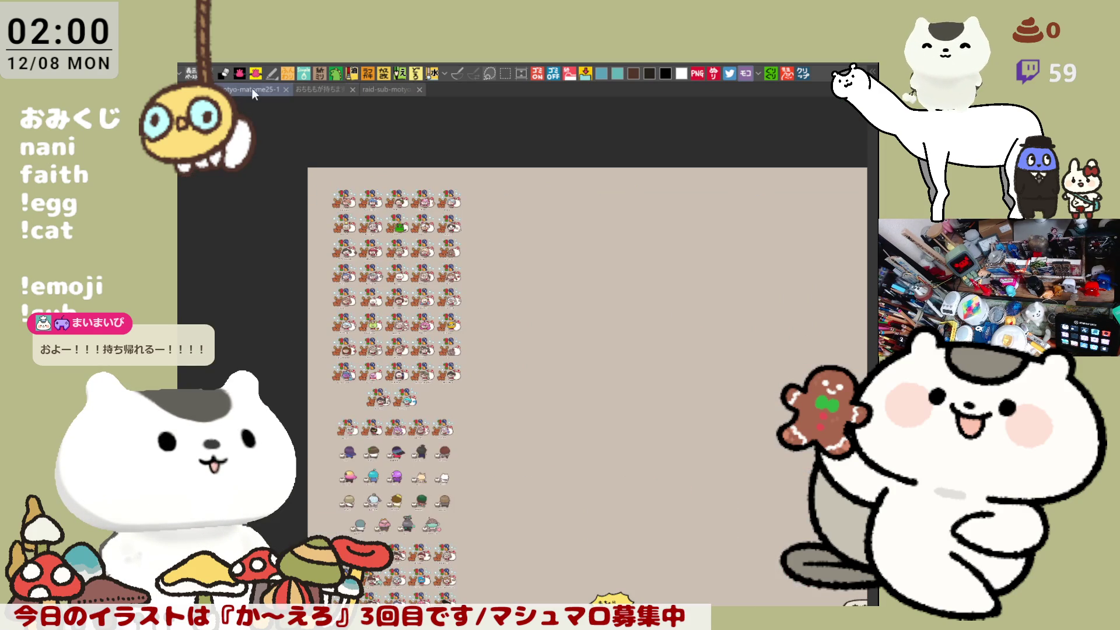
click(320, 90)
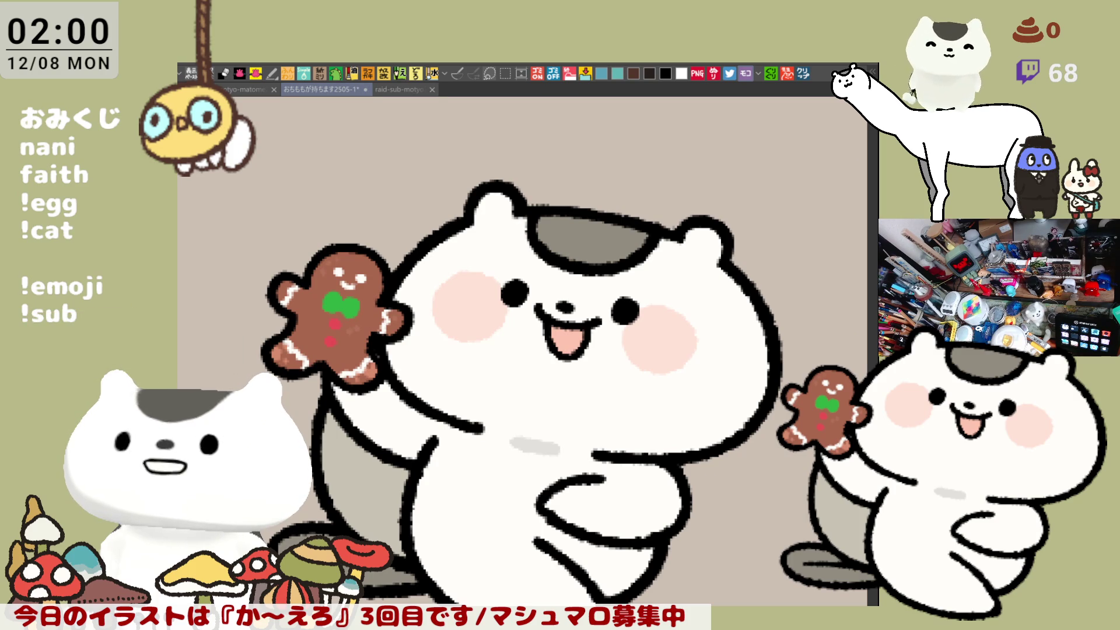
- Hide the finished cat artwork so only the faded sketch shows, and center the view on it
key(Delete)
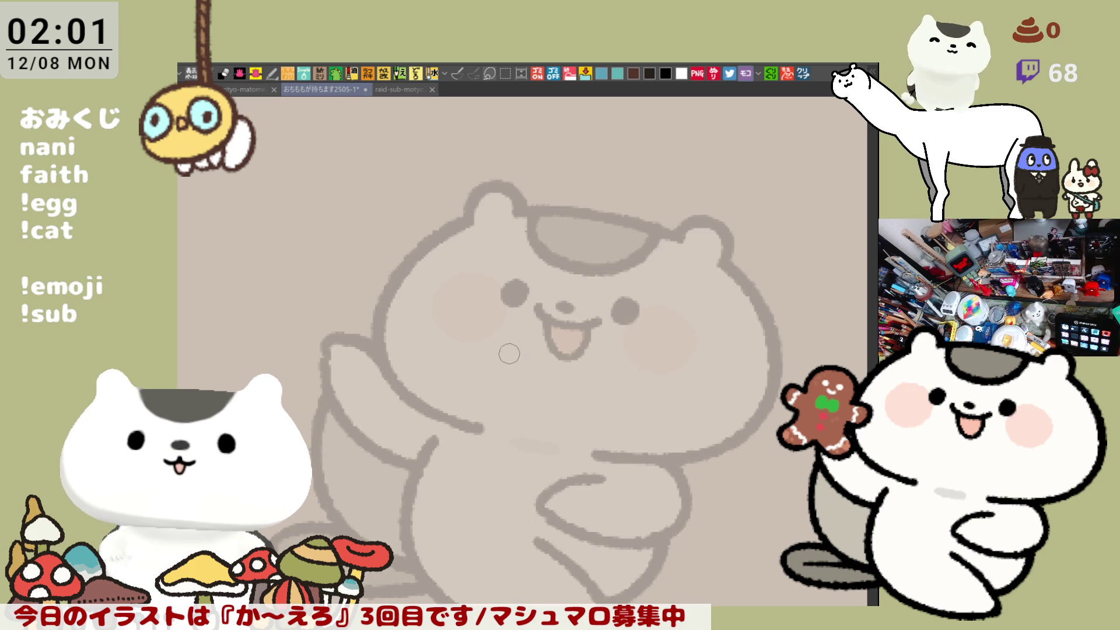
scroll(499, 350, up, 2)
mouse_move(499, 350)
mouse_down()
mouse_move(604, 420)
mouse_move(676, 419)
mouse_up()
- Try straight, curved and hooked side lines for the carton, undoing each attempt
drag(374, 272, 365, 401)
key(ctrl+z)
mouse_move(350, 272)
mouse_down()
mouse_move(368, 412)
mouse_move(435, 429)
mouse_up()
key(ctrl+z)
key(ctrl+z)
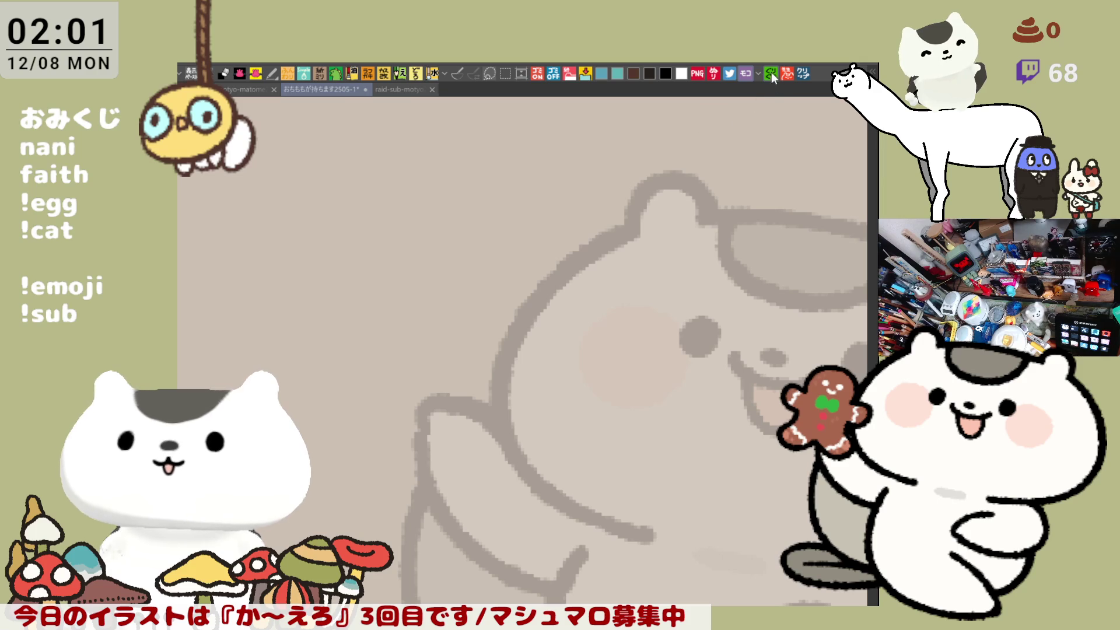
mouse_move(417, 222)
mouse_down()
mouse_move(367, 246)
mouse_move(371, 412)
mouse_up()
key(ctrl+z)
- Draw the carton's top edge and left side in black, discarding the thickened and right-side strokes
mouse_move(397, 257)
mouse_down()
mouse_move(368, 263)
mouse_move(379, 388)
mouse_up()
mouse_move(401, 258)
mouse_down()
mouse_move(531, 255)
mouse_move(537, 307)
mouse_up()
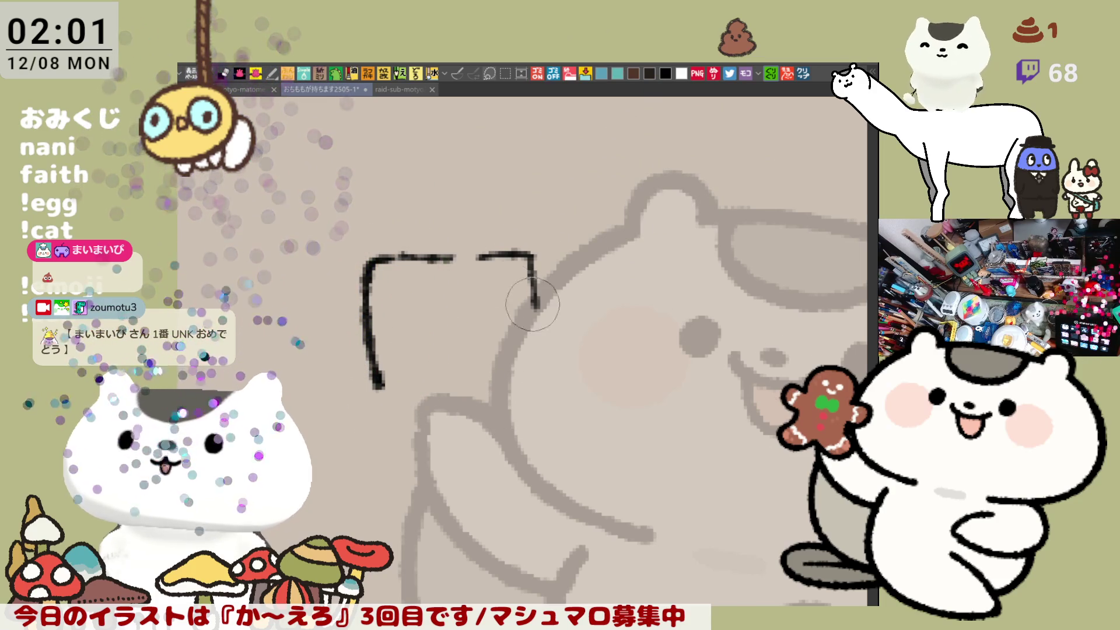
drag(452, 269, 532, 256)
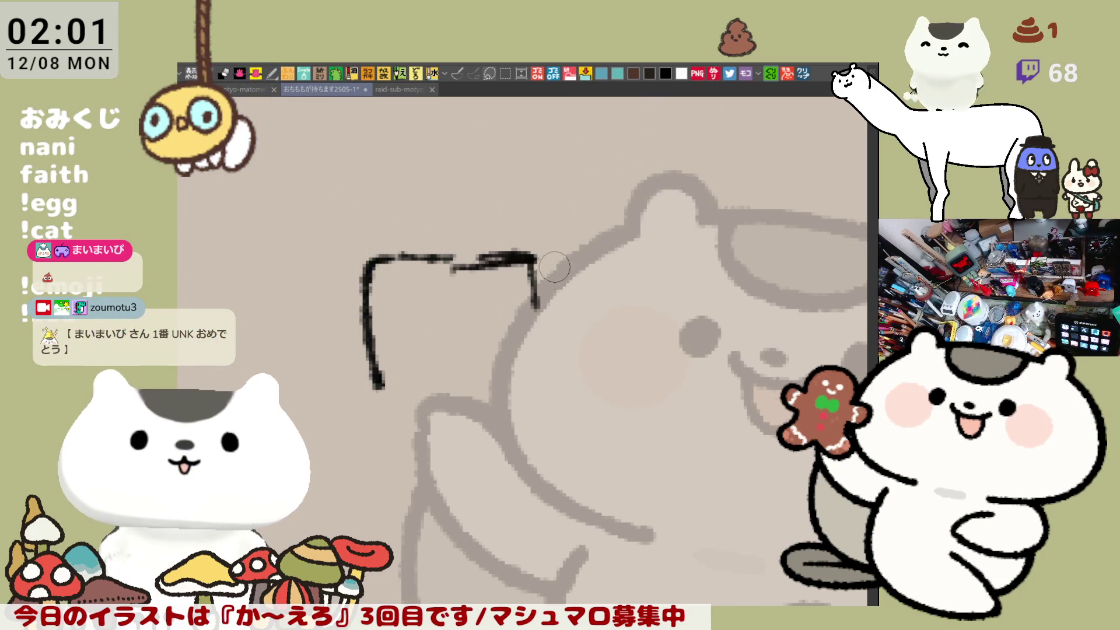
key(ctrl+z)
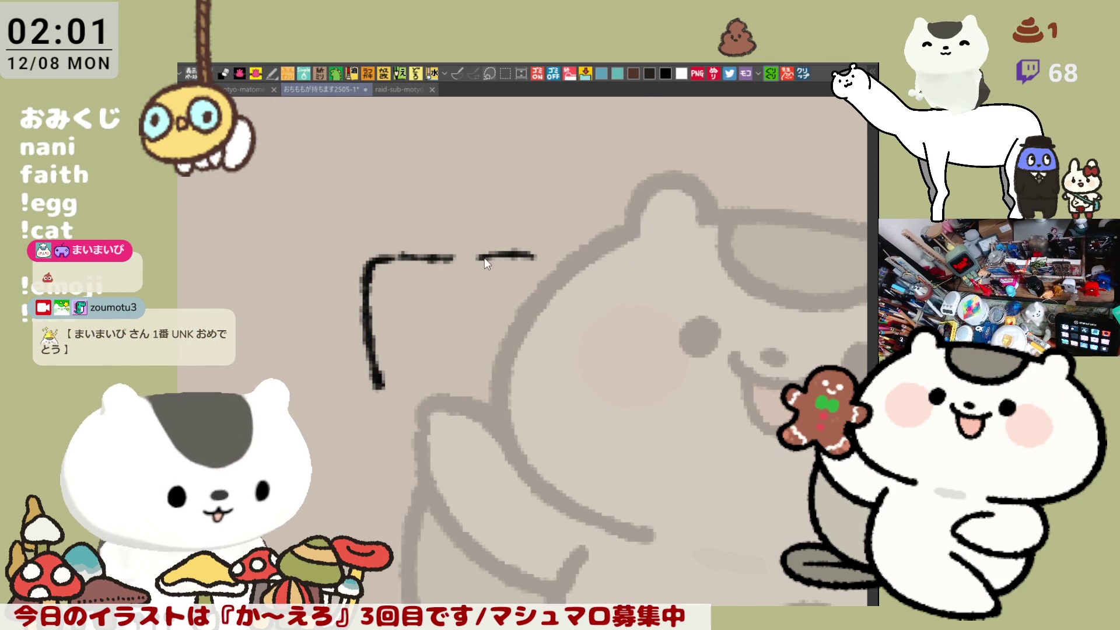
mouse_move(487, 255)
mouse_down()
mouse_move(536, 295)
mouse_move(507, 397)
mouse_up()
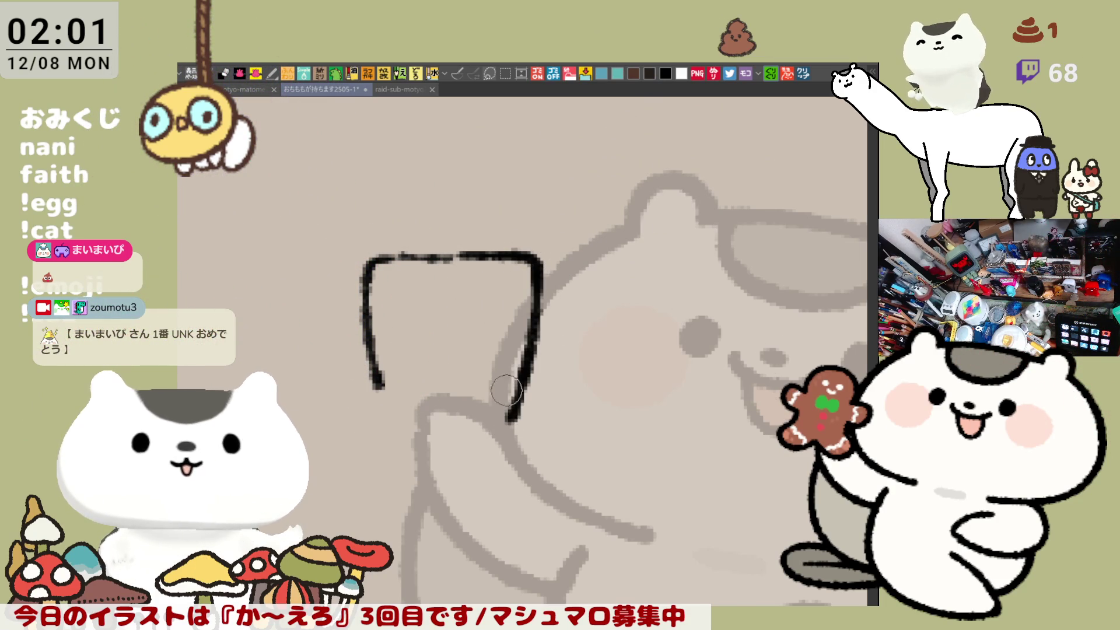
key(ctrl+z)
key(ctrl+y)
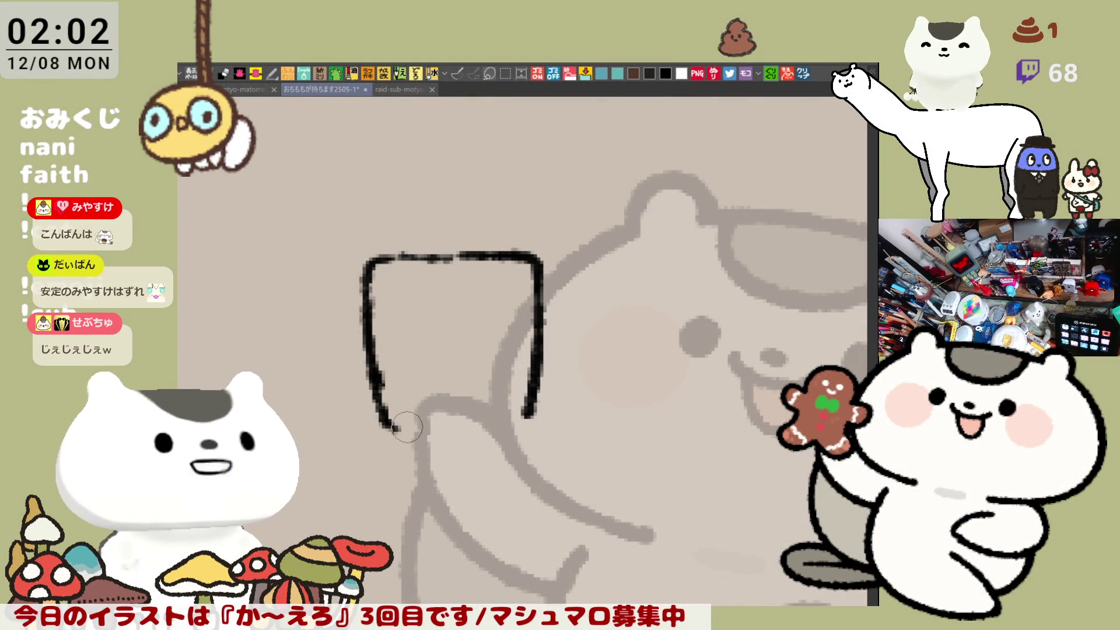
- Close the carton's bottom line and redraw the right side down to the bottom corner
drag(382, 418, 488, 414)
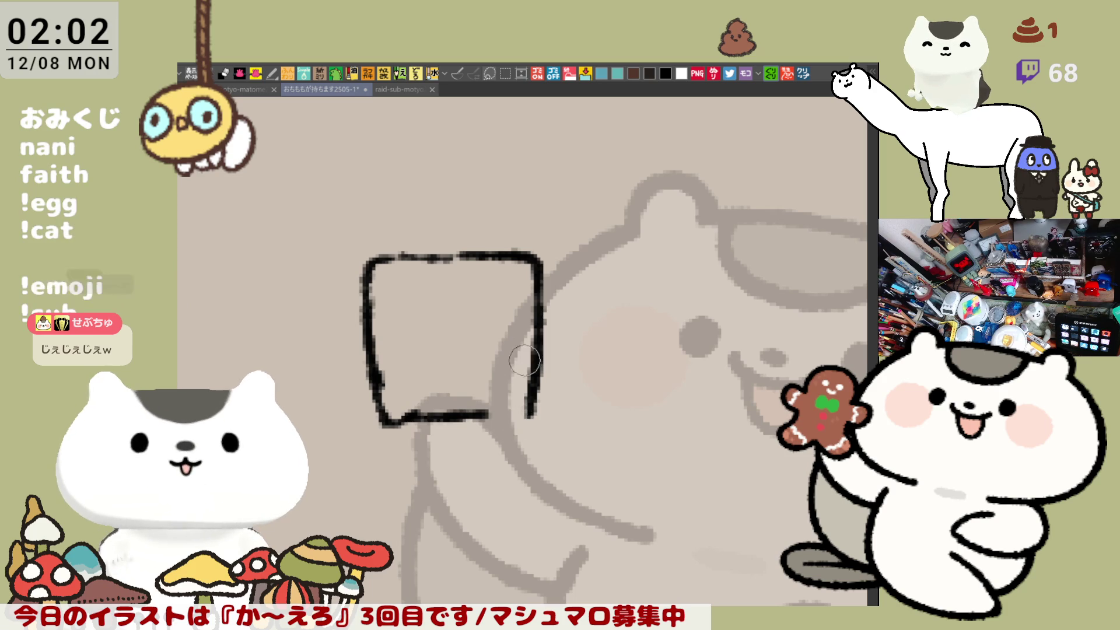
key(ctrl+z)
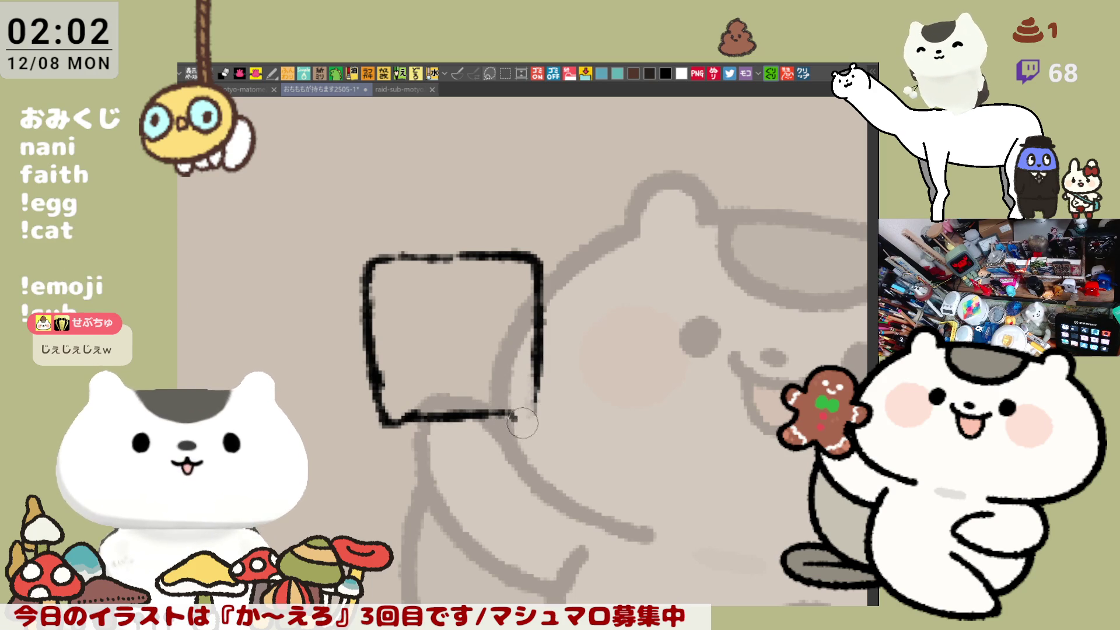
drag(534, 374, 506, 417)
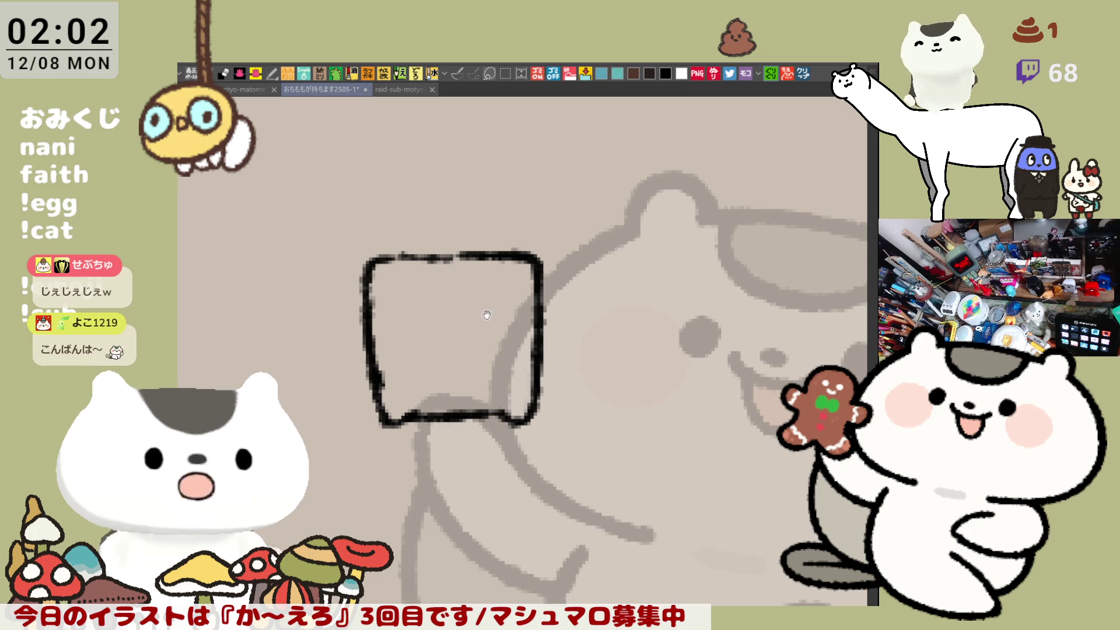
- Make room above the carton and draw three fries rising from its top, the second taller
drag(486, 313, 512, 404)
mouse_move(408, 345)
mouse_down()
mouse_move(404, 279)
mouse_move(430, 285)
mouse_move(435, 345)
mouse_up()
key(ctrl+z)
mouse_move(405, 279)
mouse_down()
mouse_move(428, 278)
mouse_move(437, 350)
mouse_up()
mouse_move(432, 279)
mouse_down()
mouse_move(420, 238)
mouse_move(440, 230)
mouse_move(456, 345)
mouse_up()
mouse_move(454, 260)
mouse_down()
mouse_move(477, 274)
mouse_move(479, 356)
mouse_up()
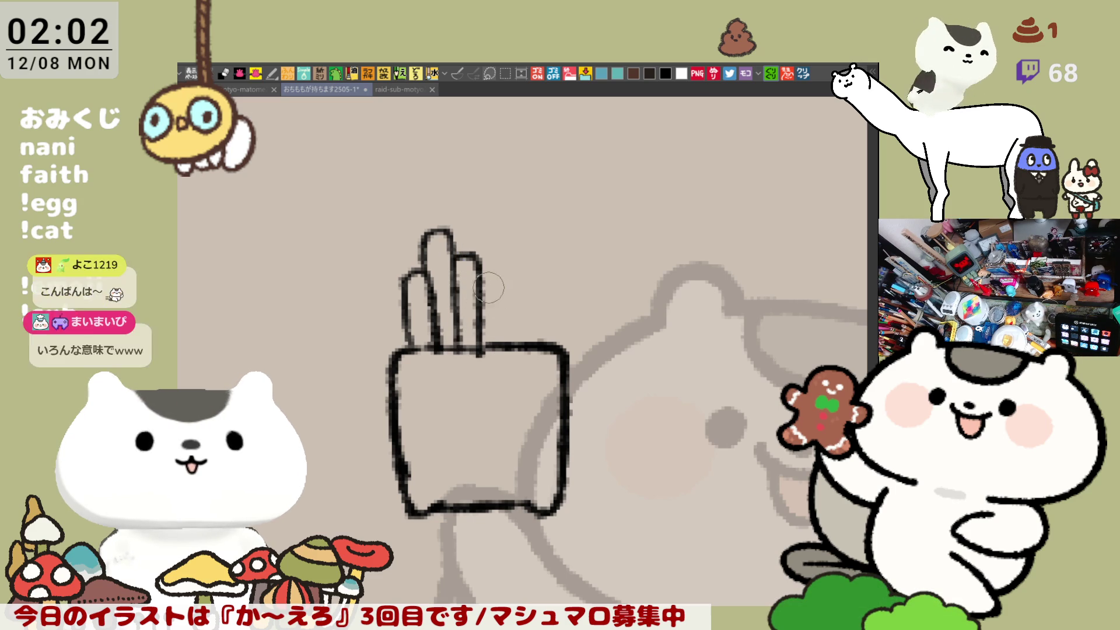
- Redraw the third fry's hooked top and extend its side down to the carton
key(ctrl+z)
drag(478, 270, 480, 355)
key(ctrl+z)
key(ctrl+z)
mouse_move(454, 259)
mouse_down()
mouse_move(474, 252)
mouse_move(479, 355)
mouse_up()
key(ctrl+z)
drag(476, 257, 479, 355)
- Remove the trial fourth fry and redraw the first fry's left edge
key(ctrl+z)
key(ctrl+z)
mouse_move(455, 256)
mouse_down()
mouse_move(485, 291)
mouse_move(484, 349)
mouse_up()
drag(497, 223, 514, 343)
key(ctrl+z)
key(ctrl+z)
key(ctrl+z)
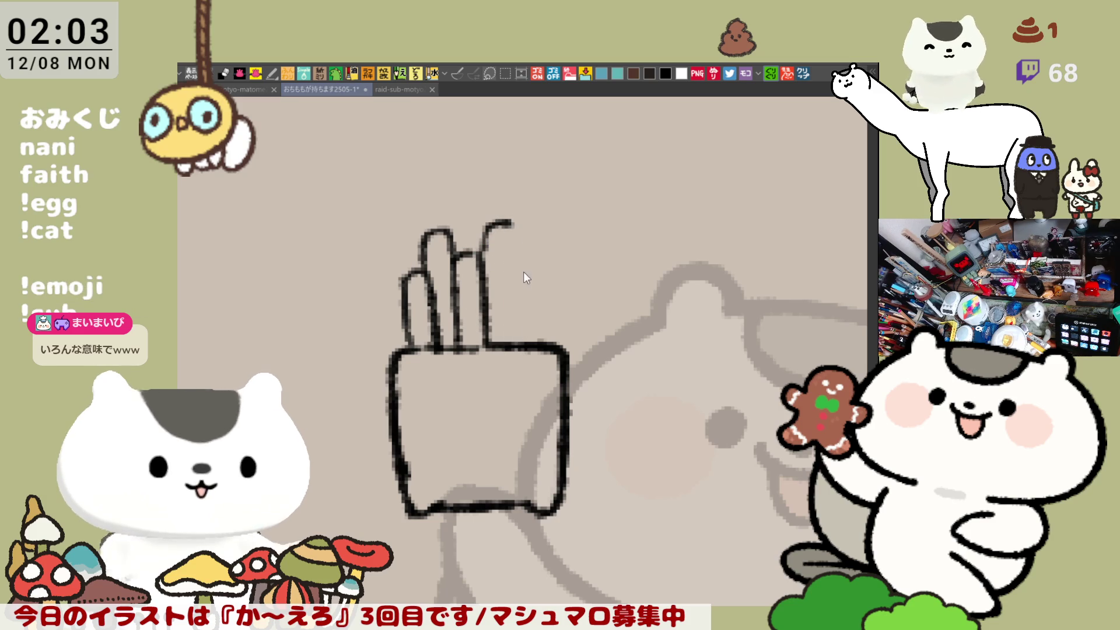
mouse_move(377, 292)
mouse_down()
mouse_move(397, 350)
mouse_move(393, 381)
mouse_move(388, 266)
mouse_up()
key(ctrl+z)
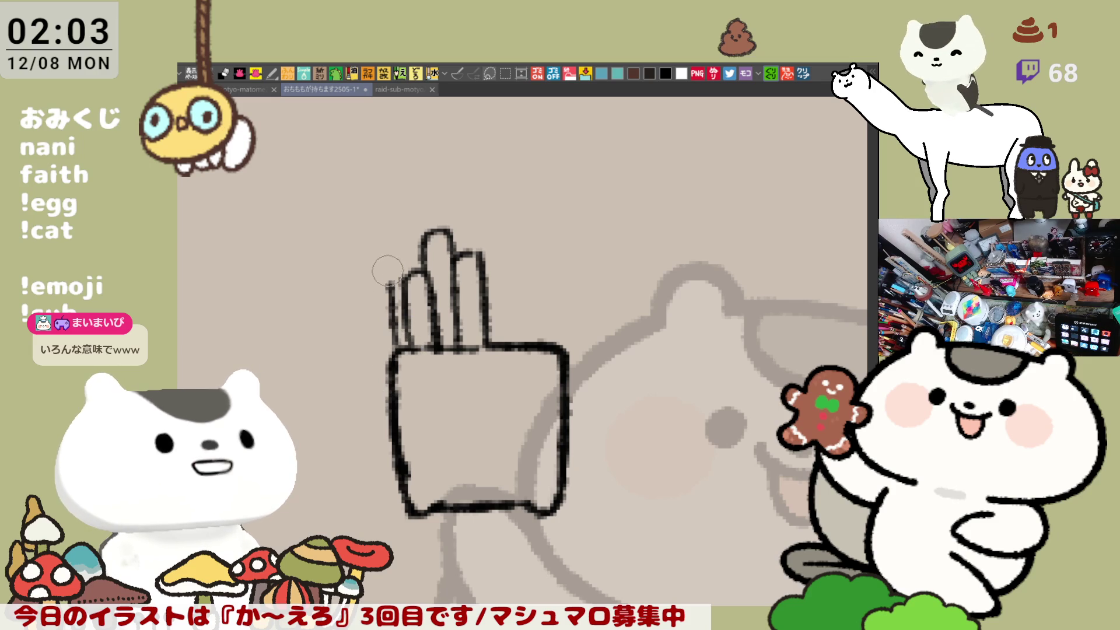
key(ctrl+z)
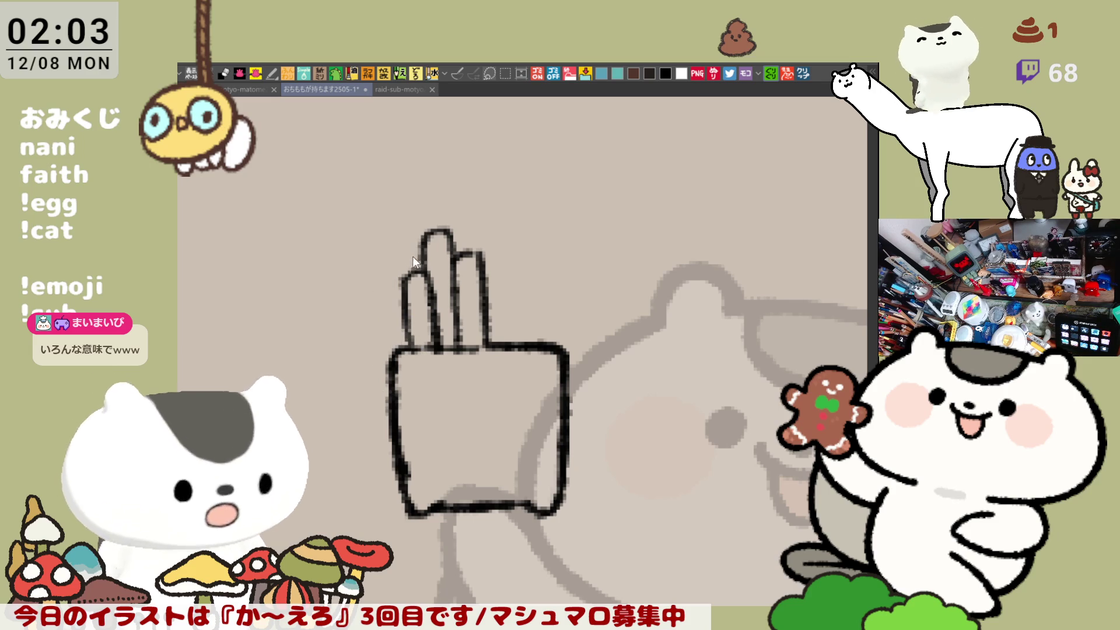
drag(383, 273, 408, 349)
drag(386, 279, 403, 262)
key(ctrl+z)
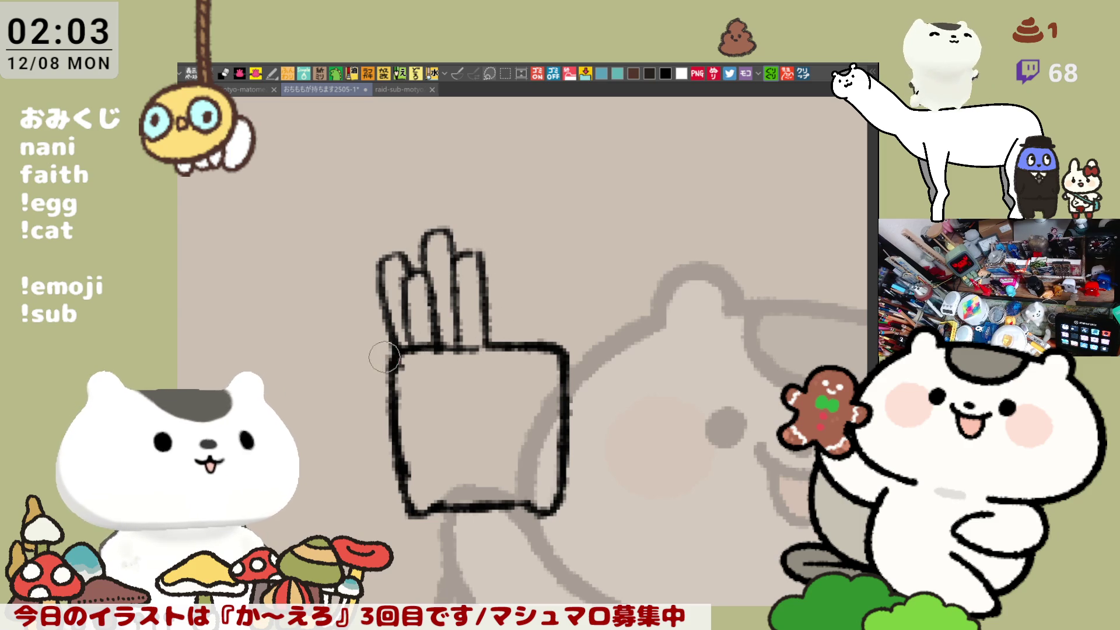
- Start a fourth fry at the right with an arched top over the right fry
drag(477, 256, 492, 205)
key(ctrl+z)
mouse_move(476, 256)
mouse_down()
mouse_move(480, 213)
mouse_move(499, 215)
mouse_up()
key(ctrl+z)
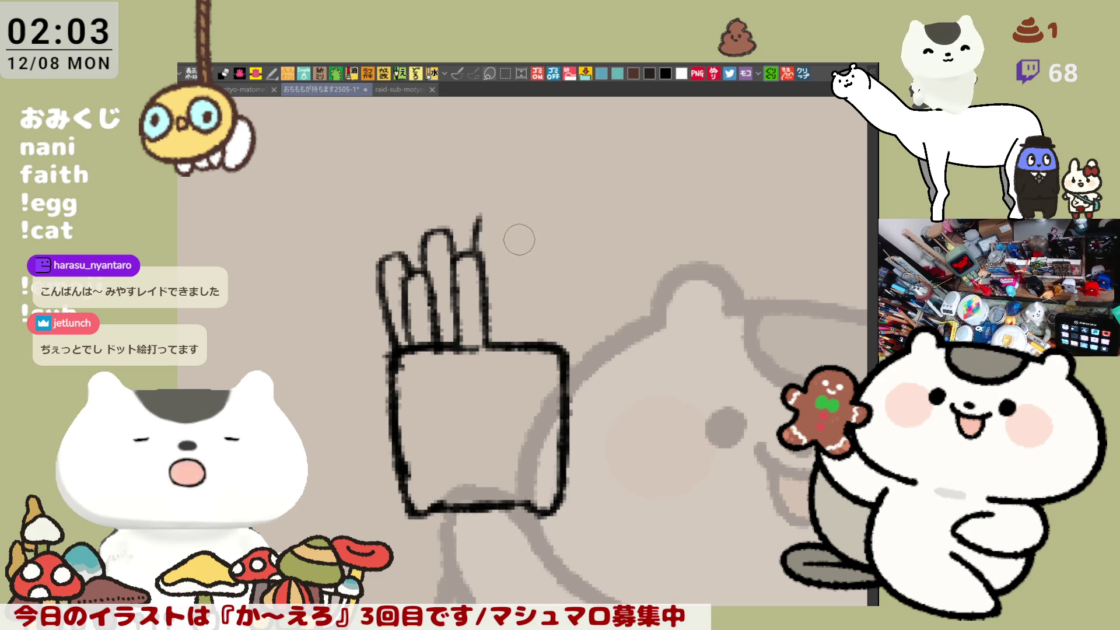
key(ctrl+z)
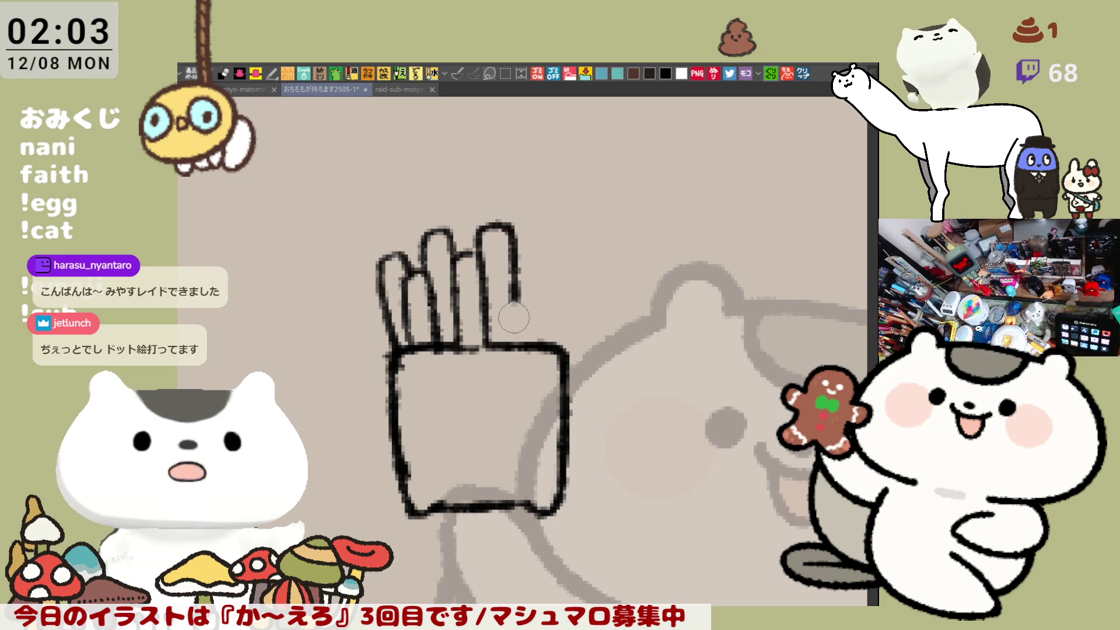
mouse_move(481, 257)
mouse_down()
mouse_move(478, 233)
mouse_move(505, 258)
mouse_up()
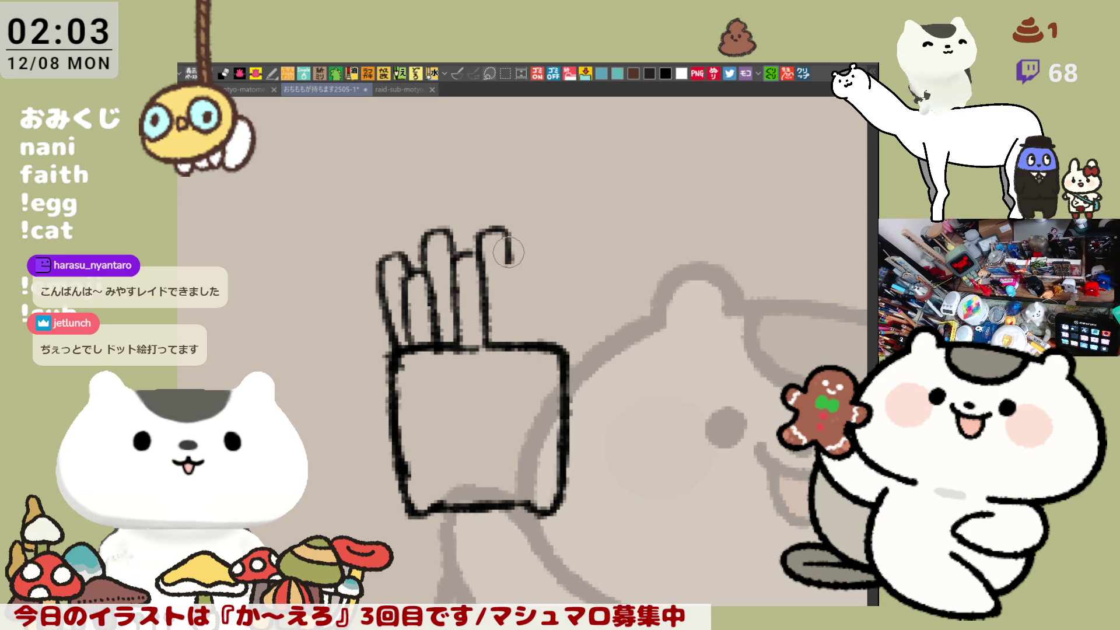
- Draw the rightmost fry's rounded top and right edge down to the carton
key(ctrl+z)
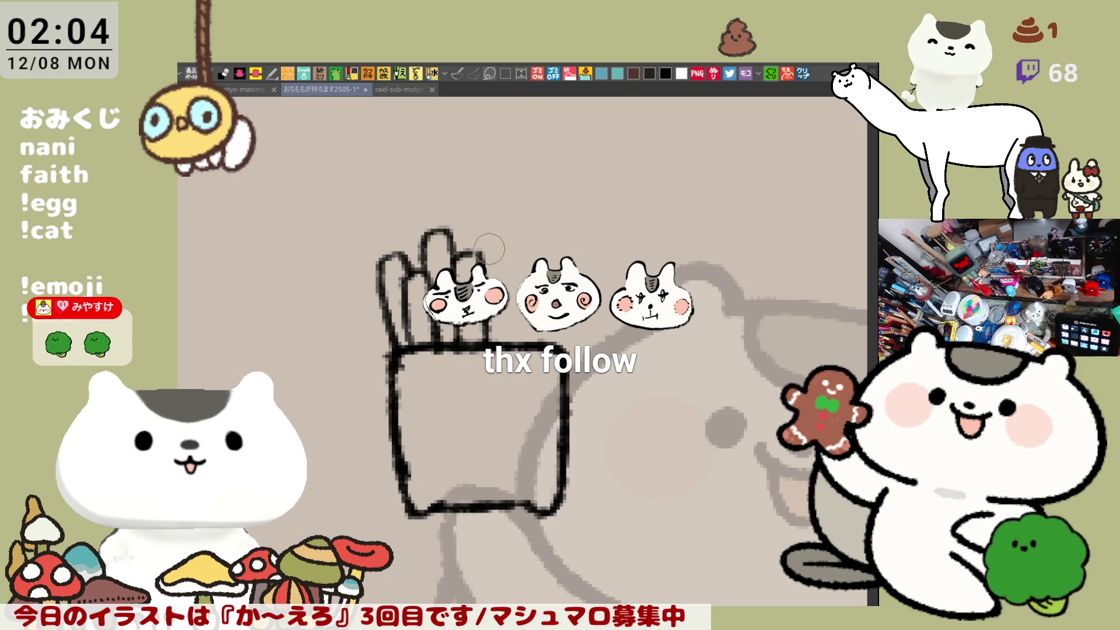
drag(484, 259, 506, 269)
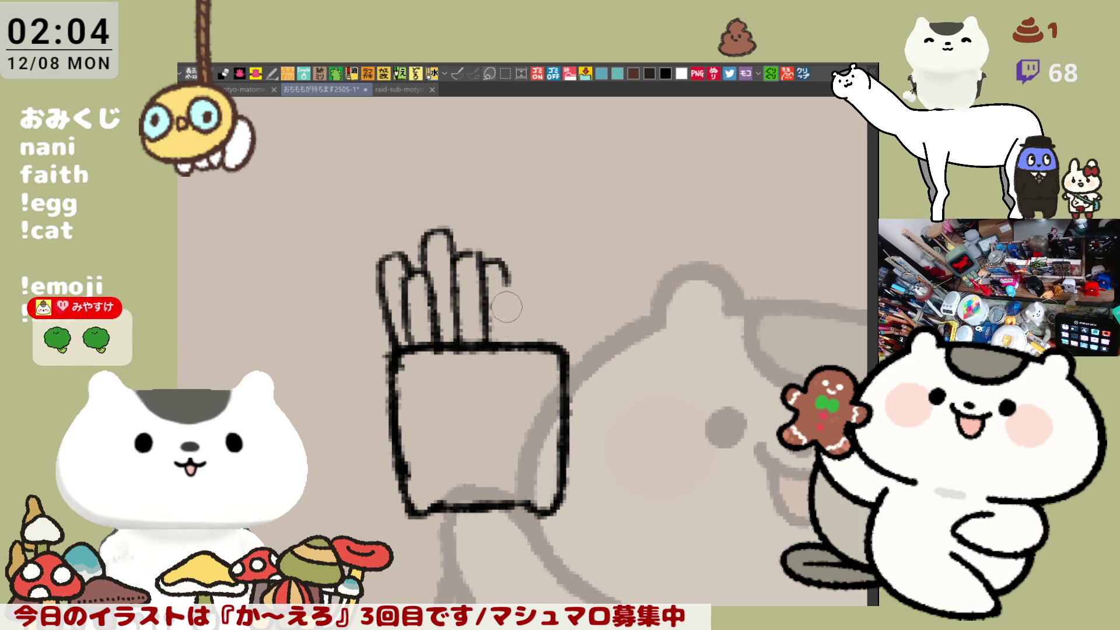
key(ctrl+z)
drag(500, 257, 512, 346)
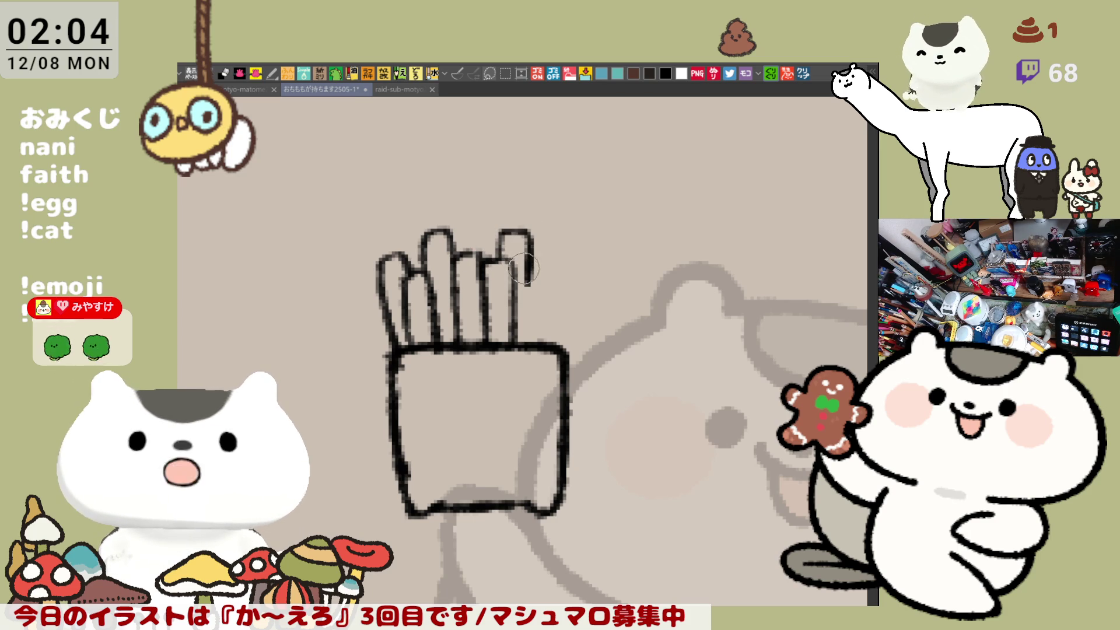
key(ctrl+z)
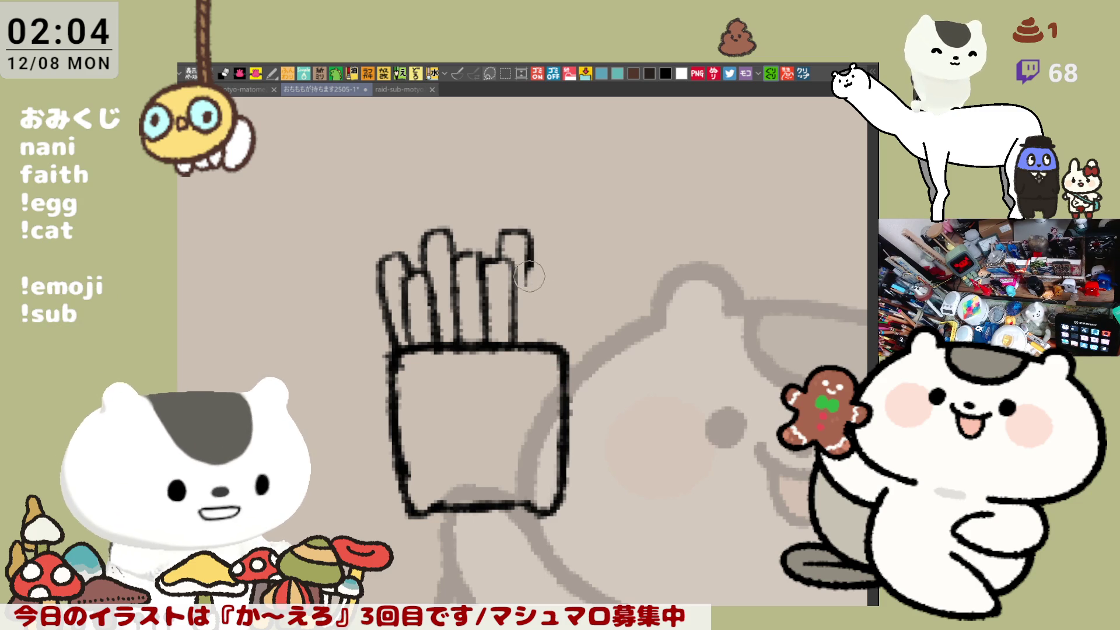
drag(518, 275, 537, 255)
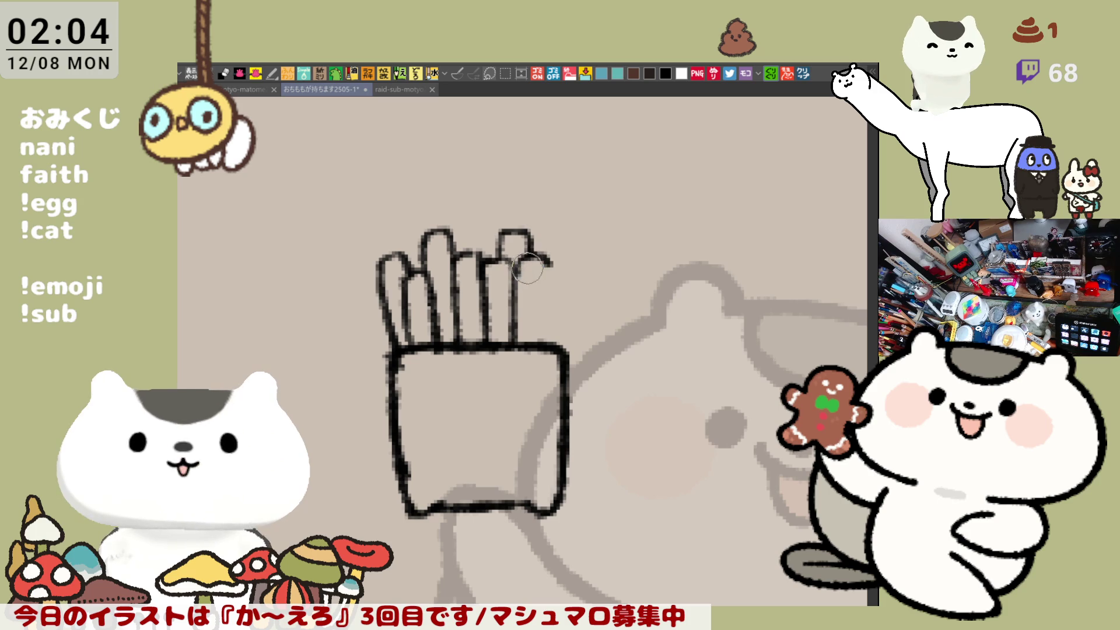
mouse_move(532, 260)
mouse_down()
mouse_move(542, 350)
mouse_move(547, 257)
mouse_move(542, 350)
mouse_up()
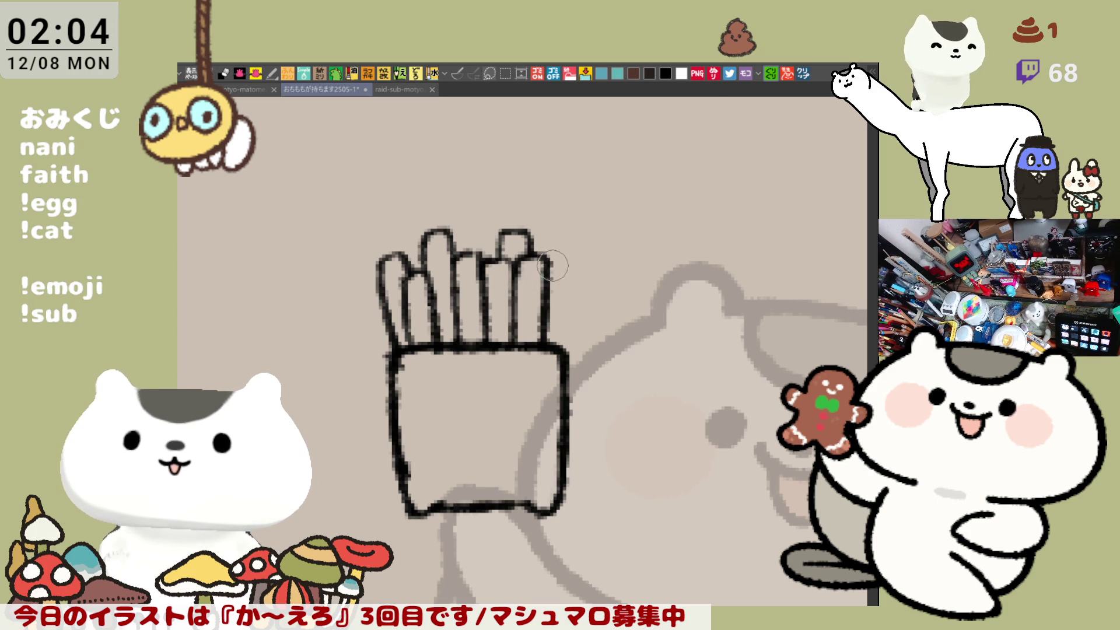
- Outline one more fry at the far right down to the carton after many retries
mouse_move(552, 256)
mouse_down()
mouse_move(578, 292)
mouse_move(555, 362)
mouse_up()
key(ctrl+z)
mouse_move(551, 264)
mouse_down()
mouse_move(570, 281)
mouse_move(554, 362)
mouse_up()
key(ctrl+z)
drag(558, 274, 589, 304)
key(ctrl+z)
key(ctrl+z)
mouse_move(552, 260)
mouse_down()
mouse_move(575, 274)
mouse_move(566, 374)
mouse_up()
key(ctrl+z)
mouse_move(551, 257)
mouse_down()
mouse_move(563, 356)
mouse_move(569, 327)
mouse_move(563, 368)
mouse_up()
key(ctrl+z)
key(ctrl+z)
drag(561, 289, 566, 350)
key(ctrl+z)
drag(572, 278, 565, 367)
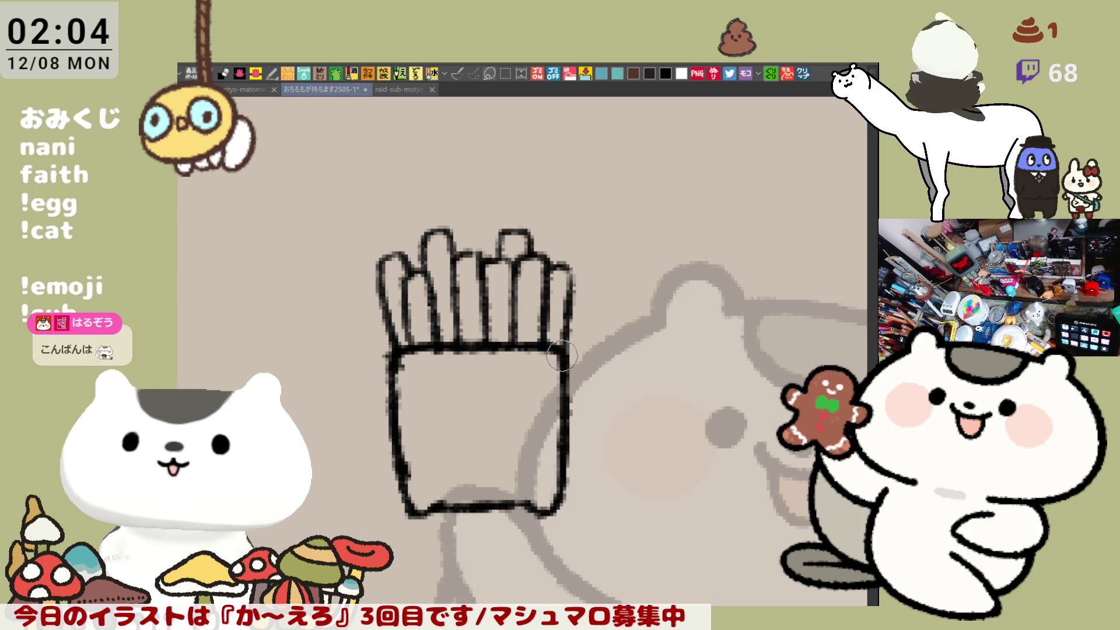
key(ctrl+z)
drag(575, 272, 563, 354)
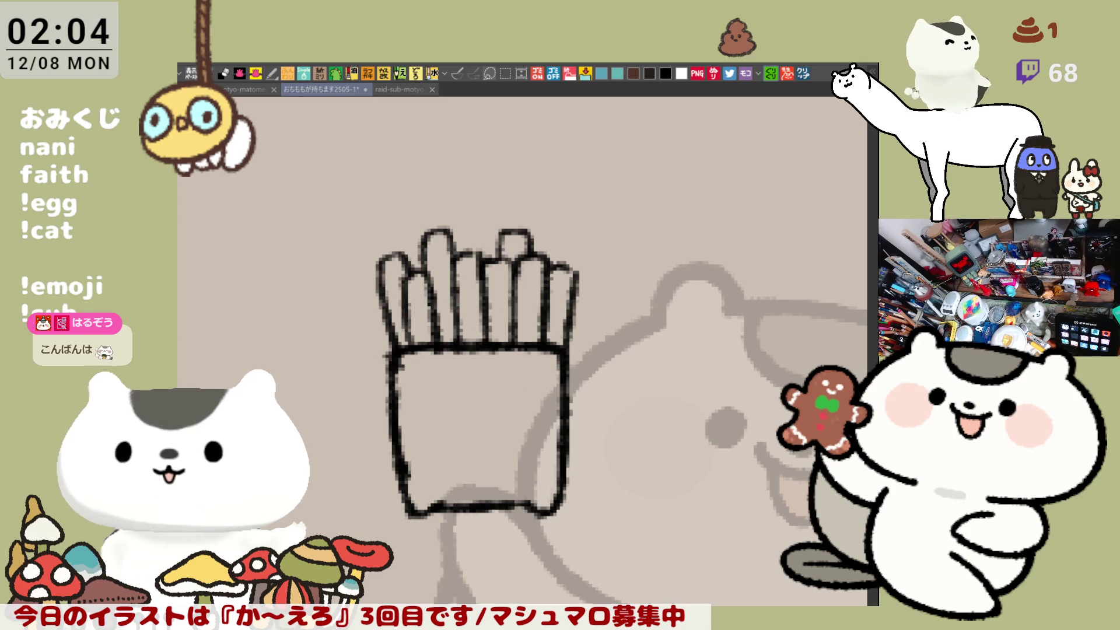
- Select the carton's left part and shift it further left
mouse_move(360, 365)
mouse_down()
mouse_move(490, 512)
mouse_move(489, 548)
mouse_up()
click(474, 567)
drag(447, 477, 421, 476)
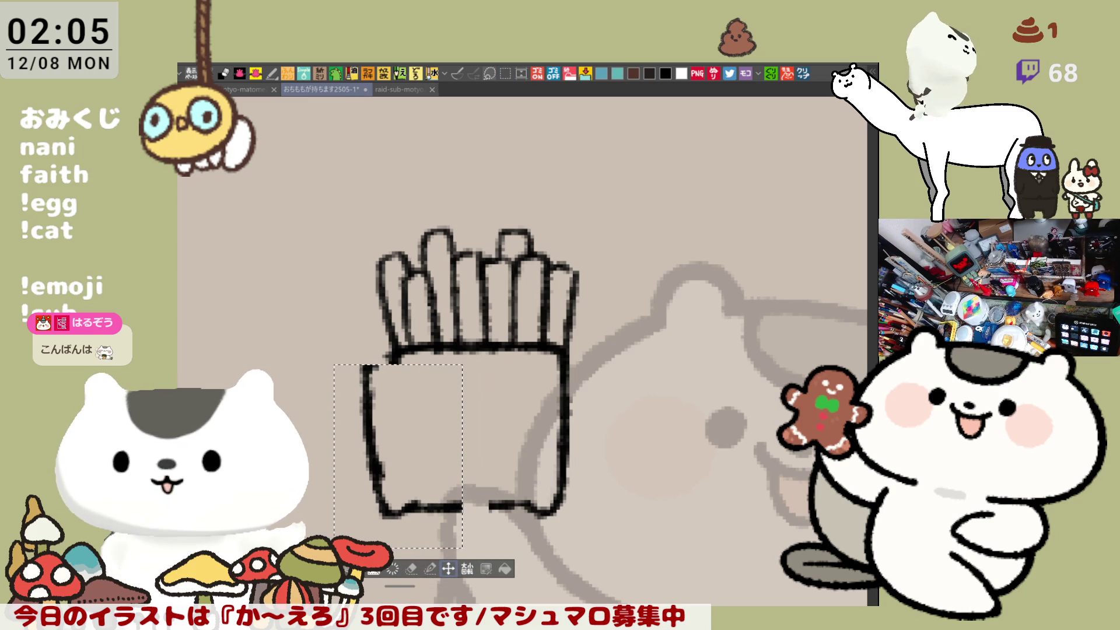
- Deselect, redraw the carton's bottom, close its top-left corner, and add a new fry on the left
key(ctrl+d)
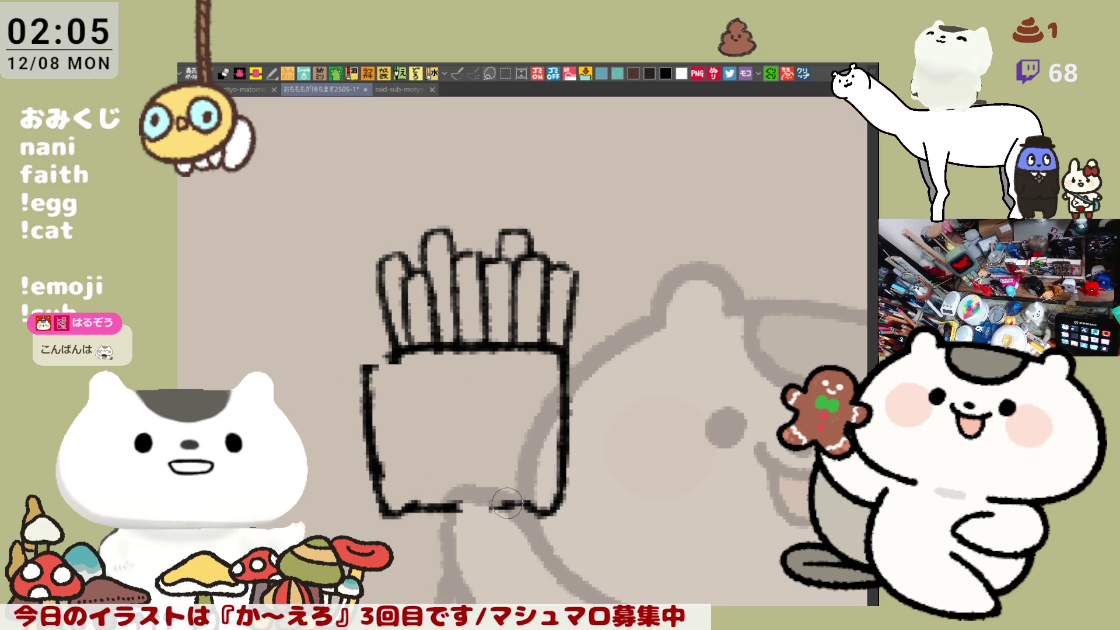
drag(459, 505, 528, 503)
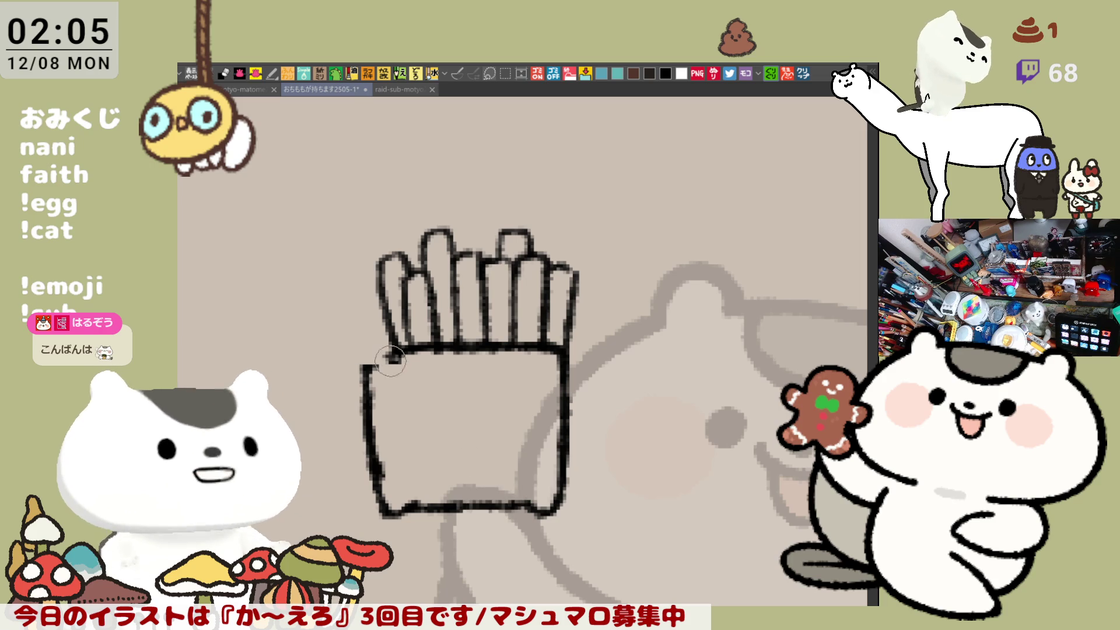
mouse_move(364, 373)
mouse_down()
mouse_move(363, 350)
mouse_move(396, 350)
mouse_move(365, 352)
mouse_move(363, 380)
mouse_up()
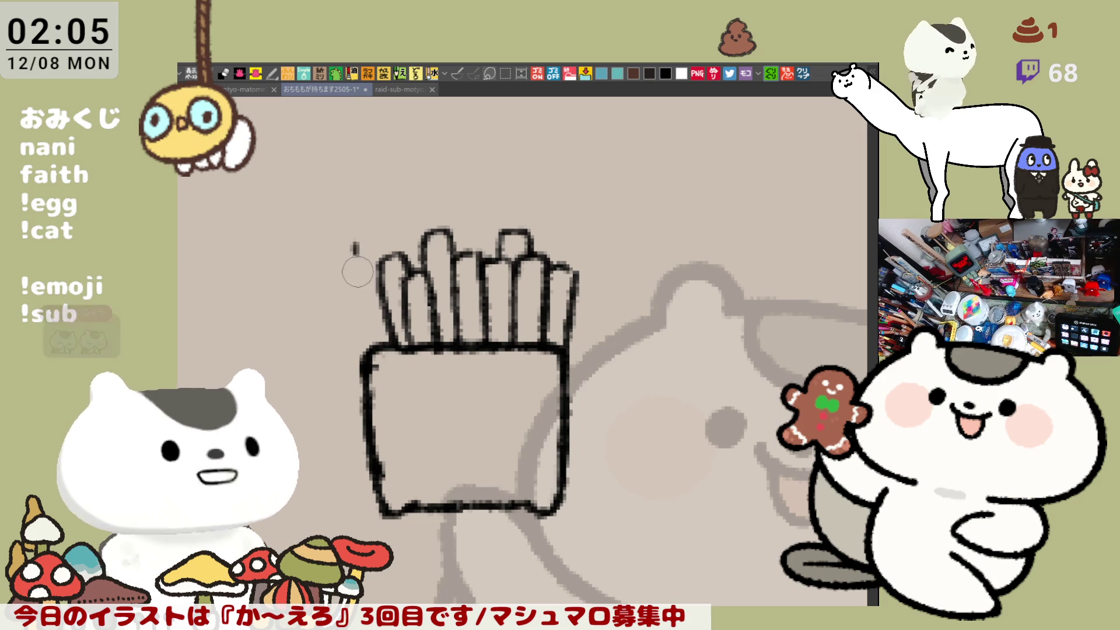
drag(354, 246, 369, 344)
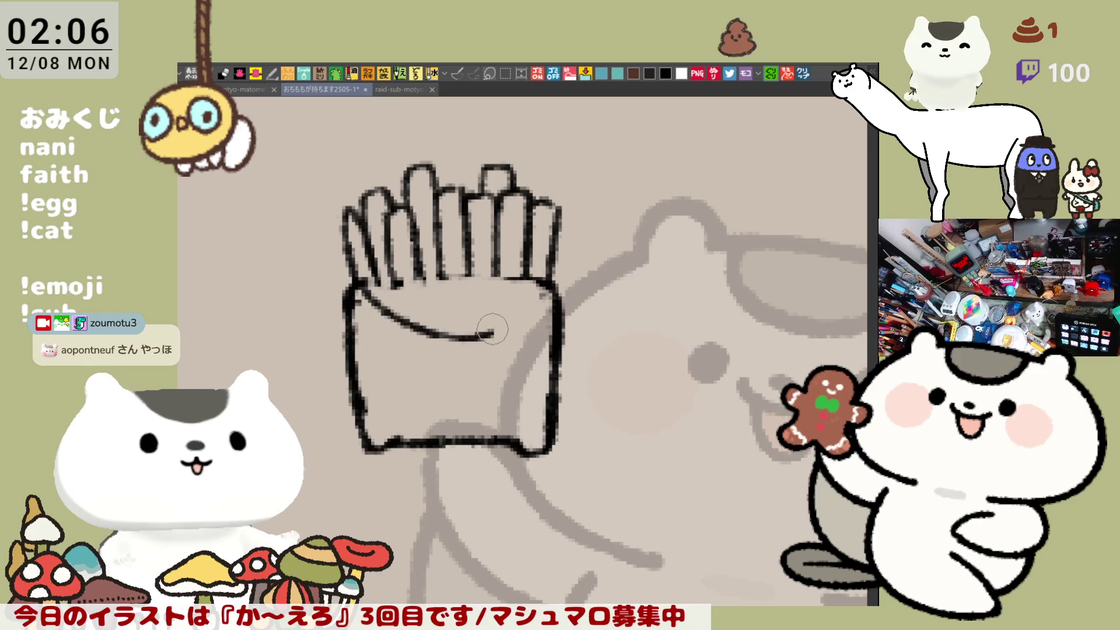
- Draw the carton's curved front rim across to its top-right corner
mouse_move(434, 338)
mouse_down()
mouse_move(489, 335)
mouse_move(552, 286)
mouse_up()
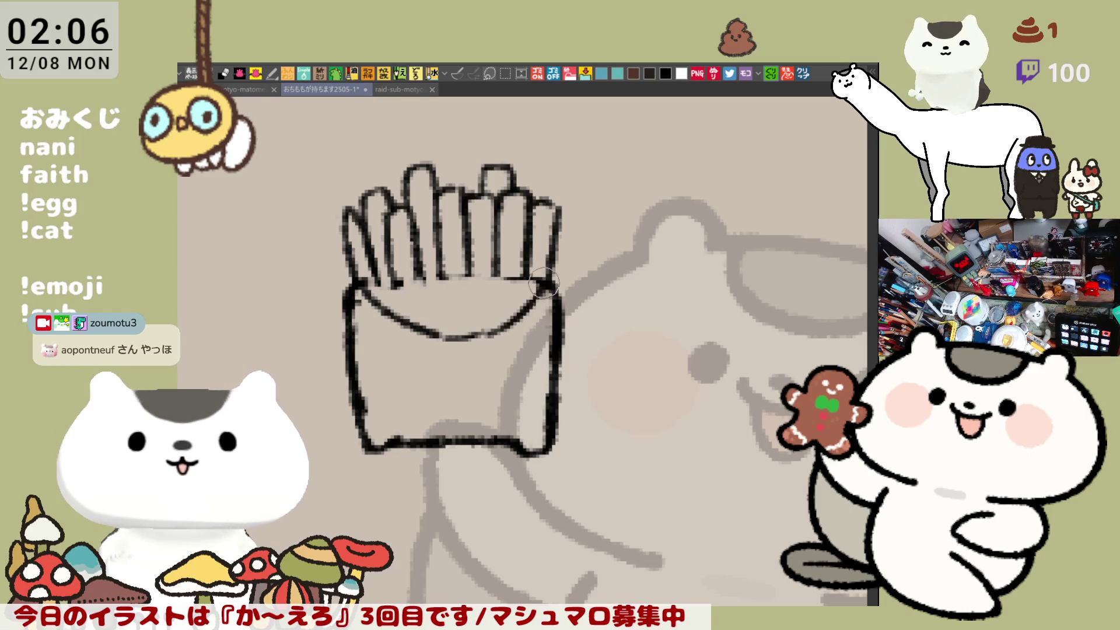
key(ctrl+z)
mouse_move(472, 338)
mouse_down()
mouse_move(540, 283)
mouse_move(496, 326)
mouse_up()
- Extend the five fry lines down into the carton to meet the rim
drag(467, 275, 469, 336)
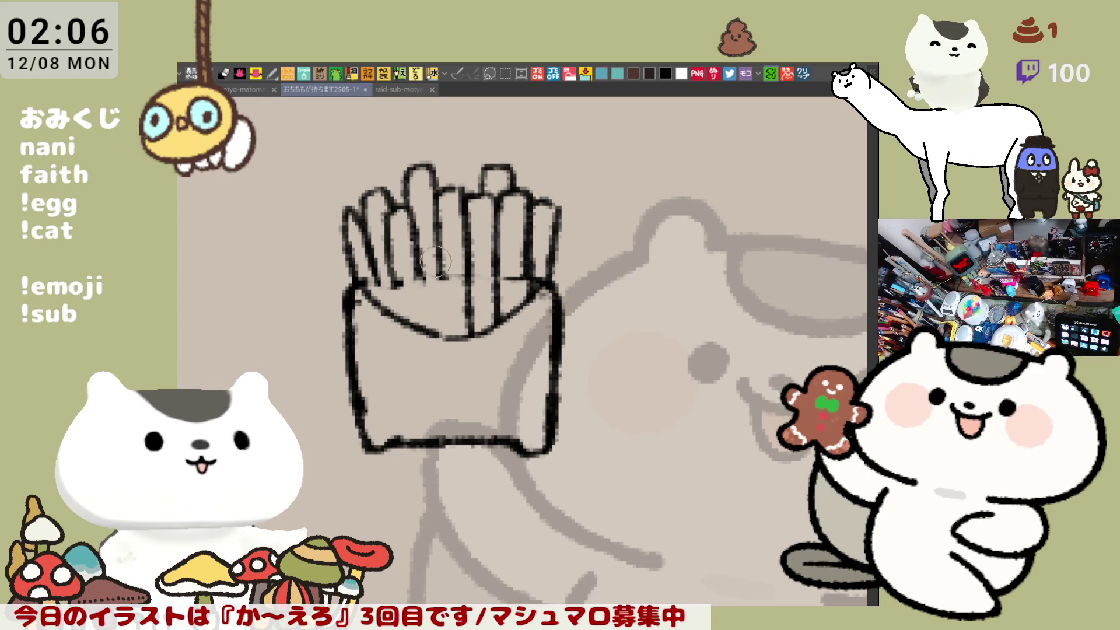
drag(439, 251, 443, 337)
mouse_move(415, 254)
mouse_down()
mouse_move(421, 330)
mouse_move(390, 295)
mouse_move(392, 324)
mouse_up()
drag(374, 259, 387, 324)
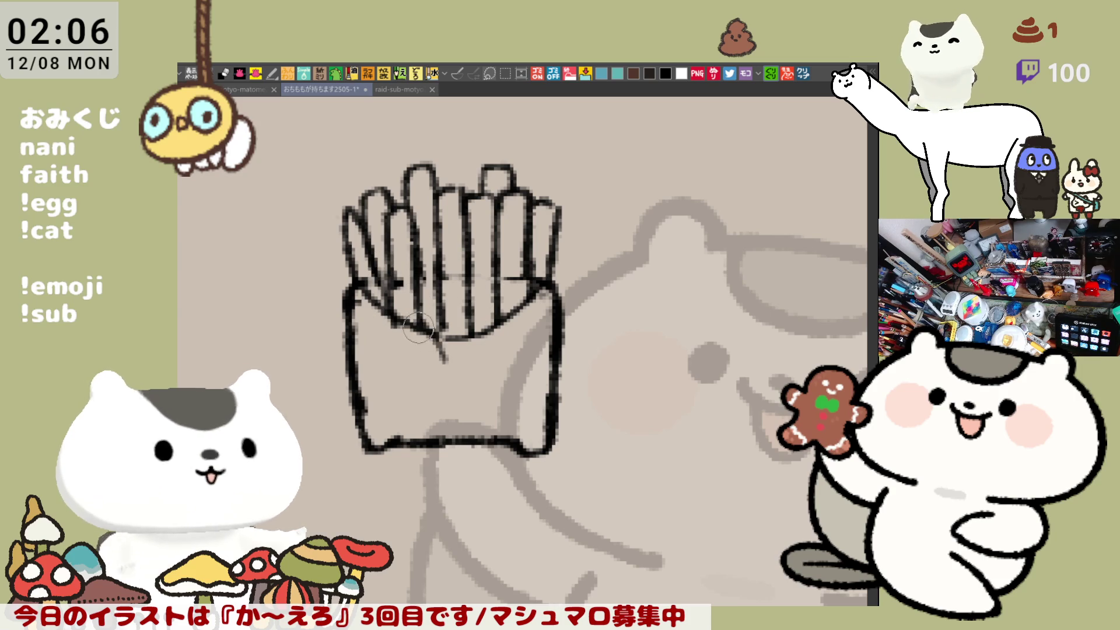
scroll(419, 297, down, 3)
mouse_move(403, 328)
mouse_down()
mouse_move(414, 294)
mouse_move(388, 291)
mouse_move(441, 284)
mouse_move(452, 337)
mouse_up()
key(ctrl+z)
key(ctrl+z)
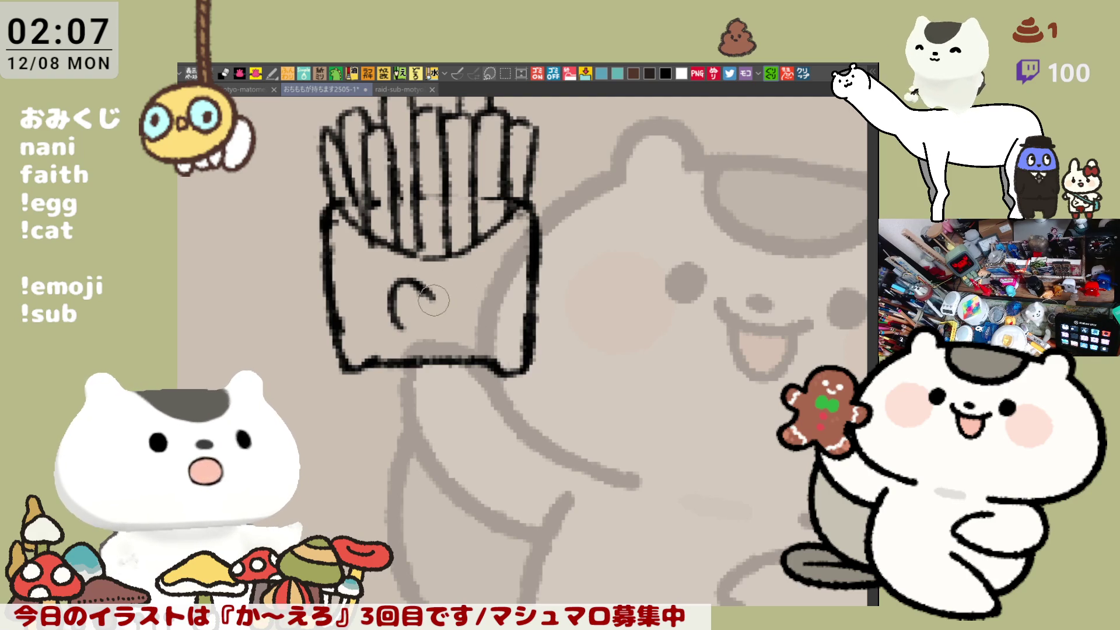
- Add the emblem's second ear arch and try the head's right side and bottom
mouse_move(430, 292)
mouse_down()
mouse_move(458, 283)
mouse_move(468, 320)
mouse_move(444, 311)
mouse_up()
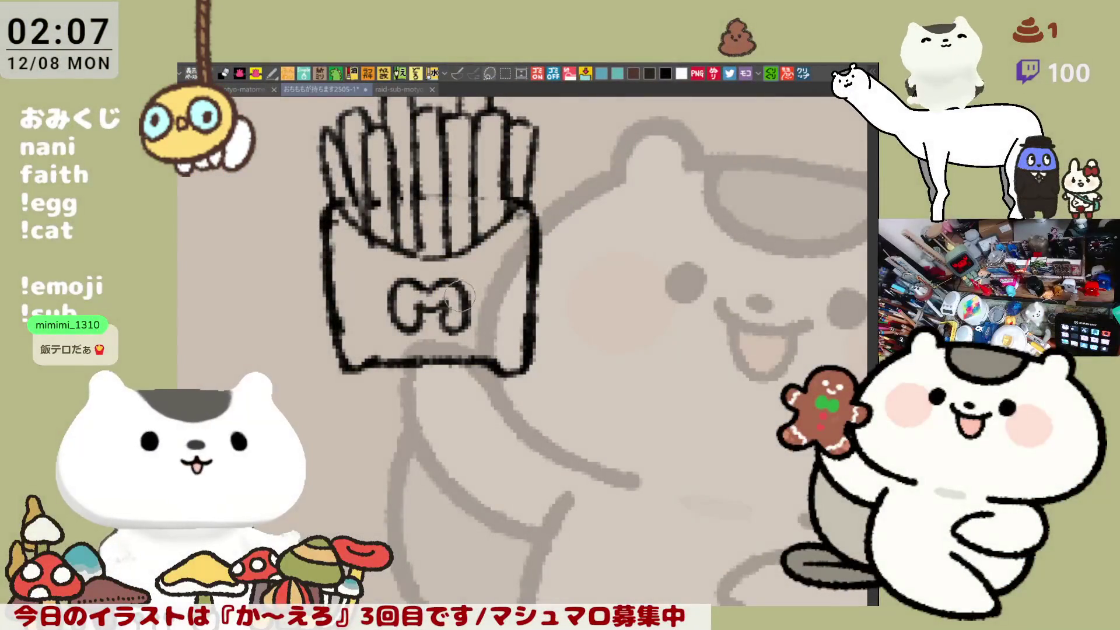
mouse_move(420, 292)
mouse_down()
mouse_move(397, 309)
mouse_move(402, 292)
mouse_move(403, 310)
mouse_move(450, 315)
mouse_move(466, 304)
mouse_move(455, 291)
mouse_move(401, 280)
mouse_move(467, 279)
mouse_move(397, 275)
mouse_move(420, 345)
mouse_move(473, 292)
mouse_move(425, 343)
mouse_up()
key(ctrl+z)
key(ctrl+z)
key(ctrl+z)
drag(466, 276, 423, 344)
- With the canvas flipped horizontally, complete the cat head's side and bottom outline
key(ctrl+z)
key(ctrl+z)
key(h)
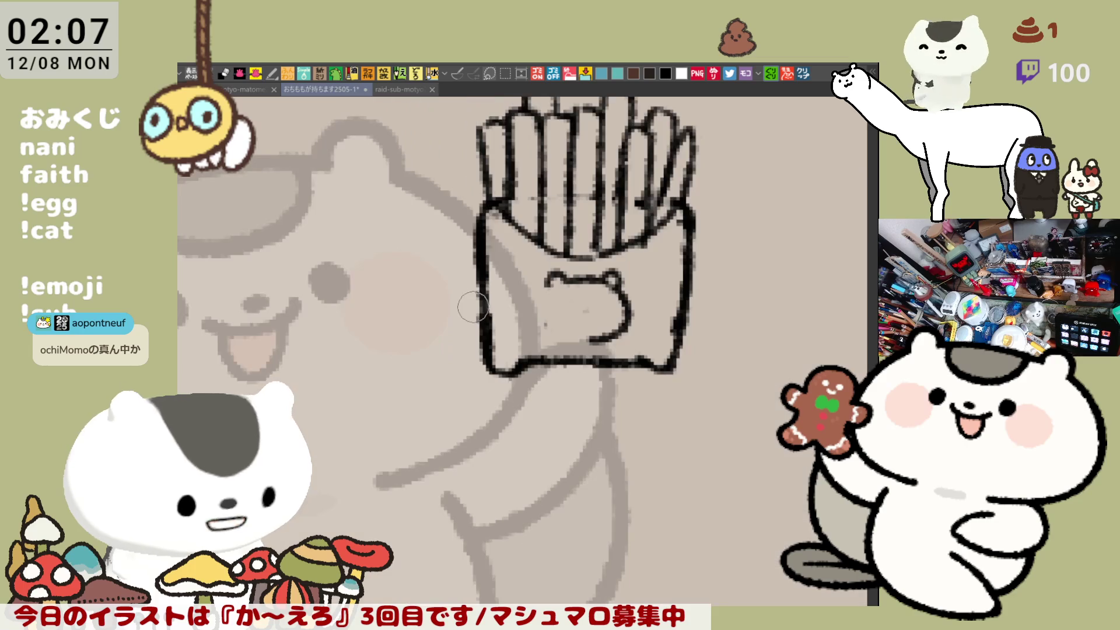
mouse_move(558, 272)
mouse_down()
mouse_move(541, 292)
mouse_move(587, 339)
mouse_move(537, 304)
mouse_move(590, 338)
mouse_move(528, 303)
mouse_move(589, 339)
mouse_up()
key(ctrl+z)
key(ctrl+z)
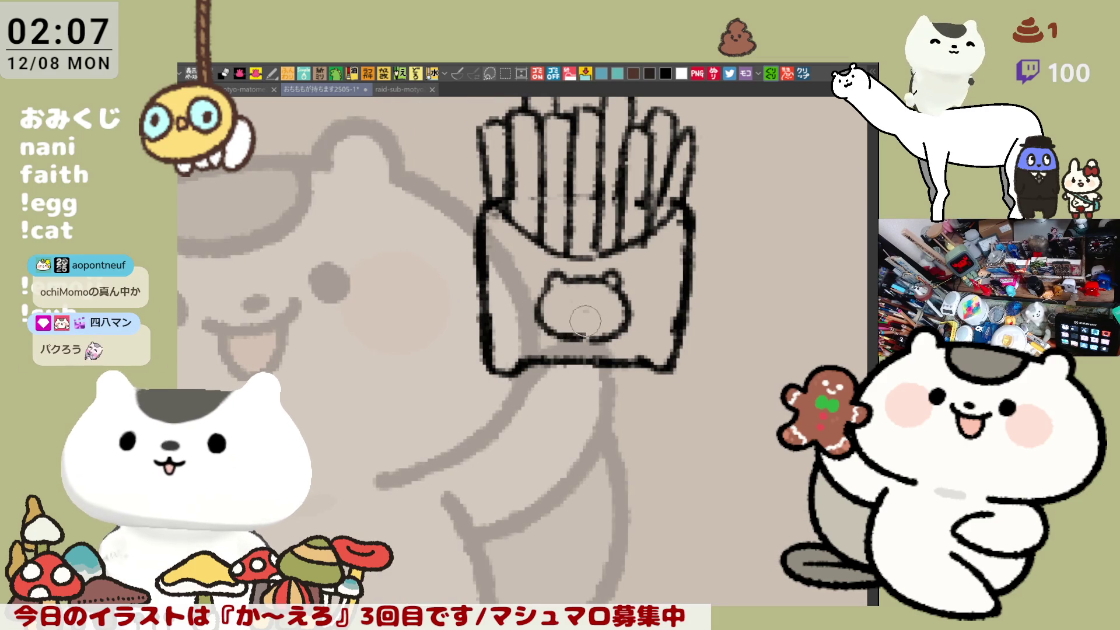
key(ctrl+z)
drag(551, 275, 590, 339)
key(ctrl+z)
drag(548, 274, 589, 338)
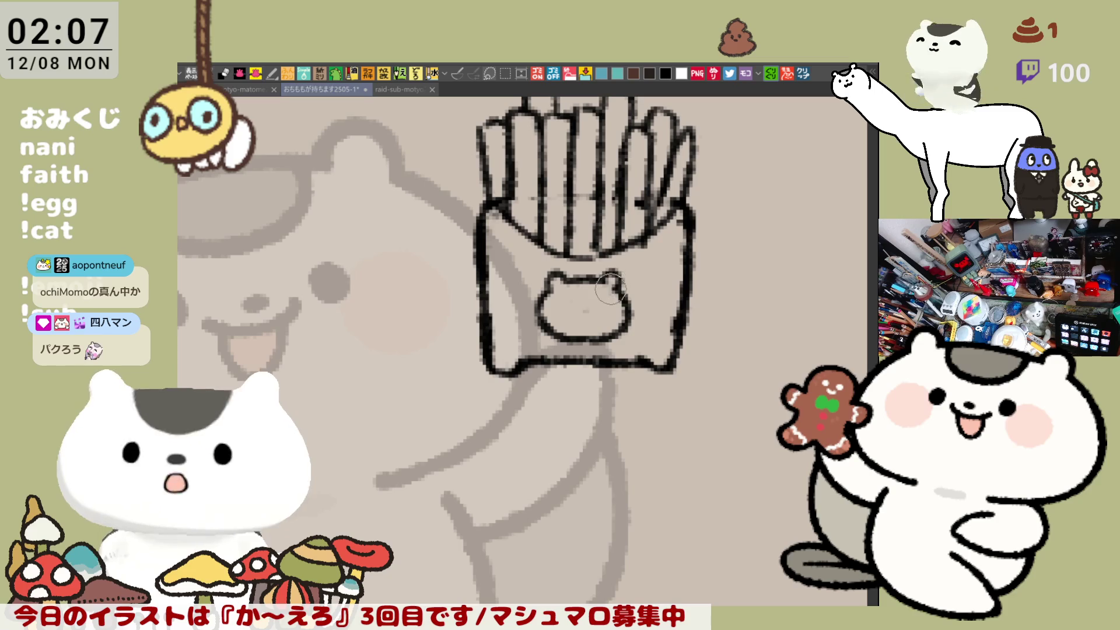
mouse_move(566, 280)
mouse_down()
mouse_move(600, 283)
mouse_move(582, 298)
mouse_move(601, 283)
mouse_up()
key(ctrl+z)
key(ctrl+z)
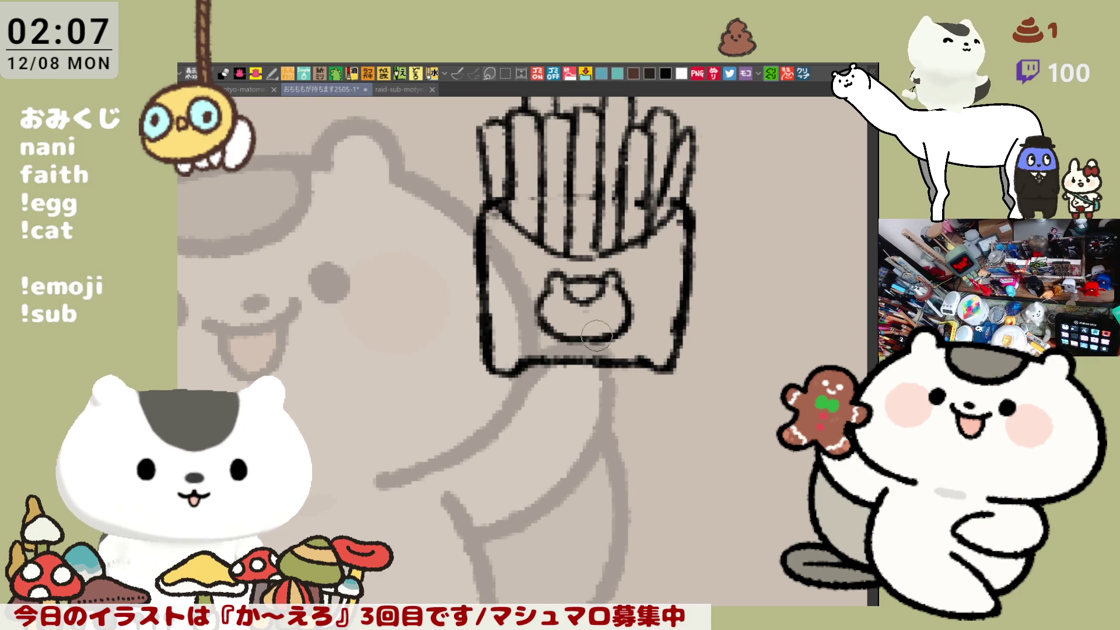
mouse_move(653, 335)
mouse_down()
mouse_move(495, 327)
mouse_move(535, 315)
mouse_up()
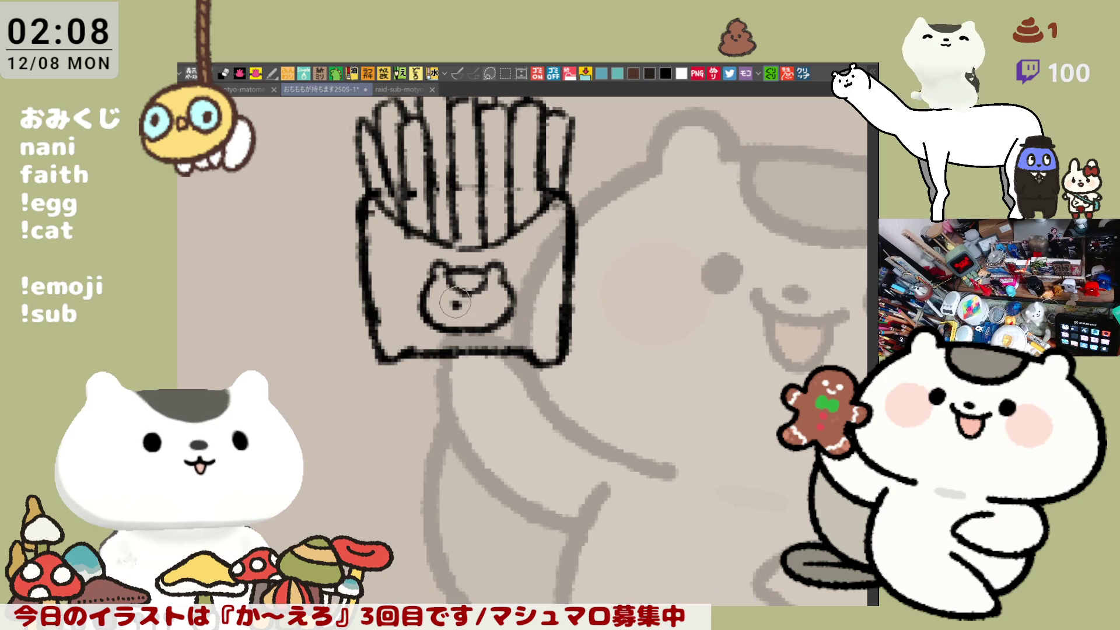
- Clean up the cat face, darken its head, and thicken the fries' curve and carton's right edge
mouse_move(488, 292)
mouse_down()
mouse_move(454, 295)
mouse_move(446, 283)
mouse_move(496, 283)
mouse_move(455, 271)
mouse_move(466, 269)
mouse_move(458, 271)
mouse_move(474, 295)
mouse_up()
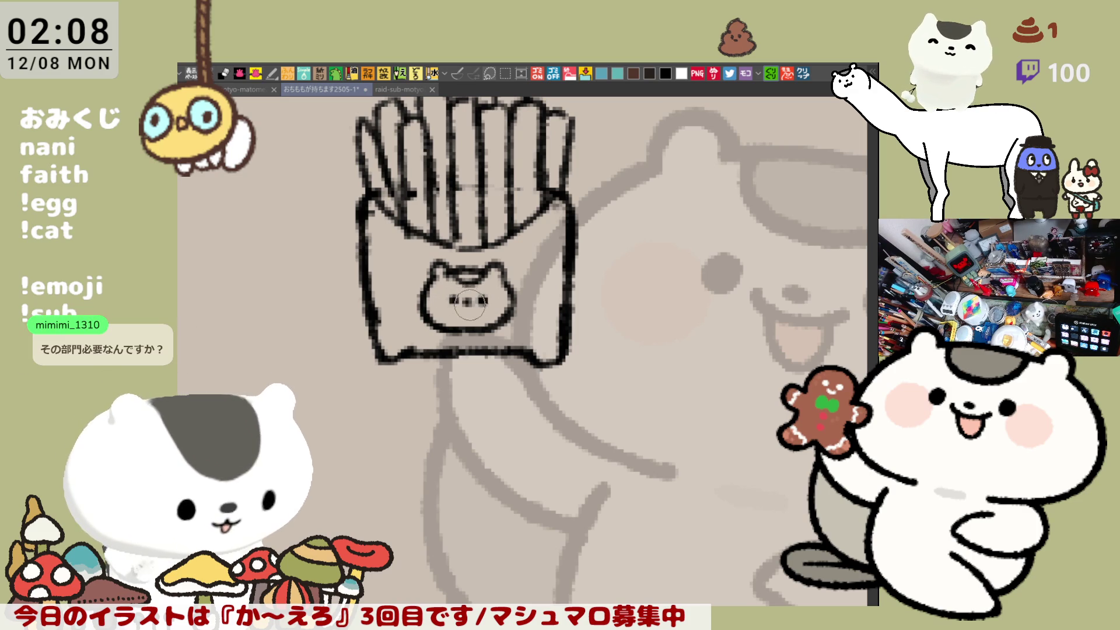
mouse_move(475, 278)
mouse_down()
mouse_move(458, 275)
mouse_move(477, 272)
mouse_up()
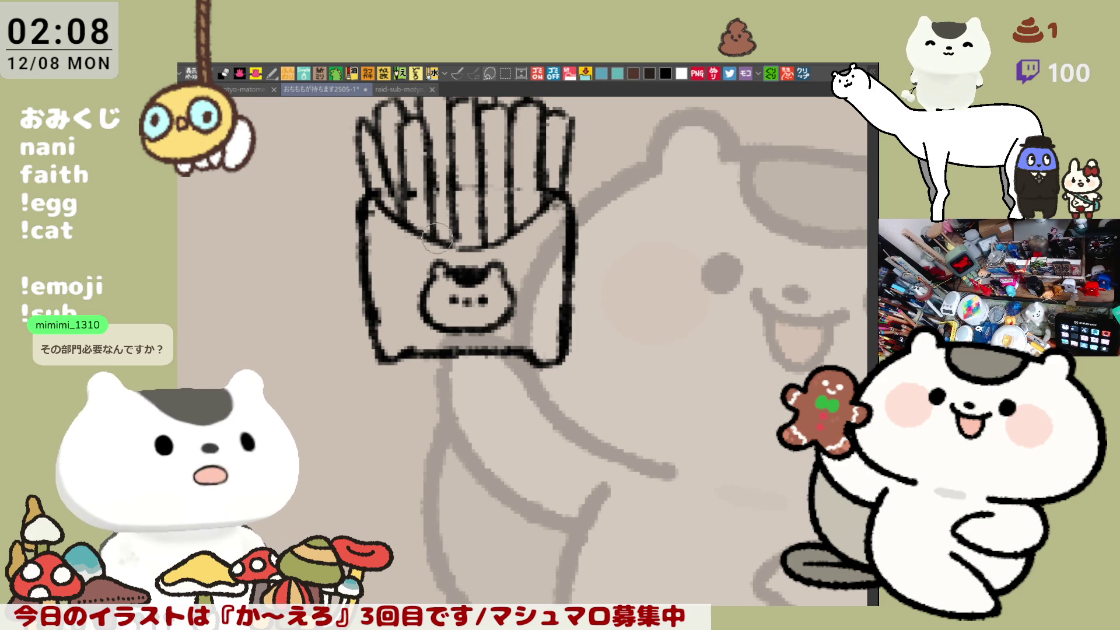
mouse_move(470, 241)
mouse_down()
mouse_move(499, 244)
mouse_move(551, 199)
mouse_up()
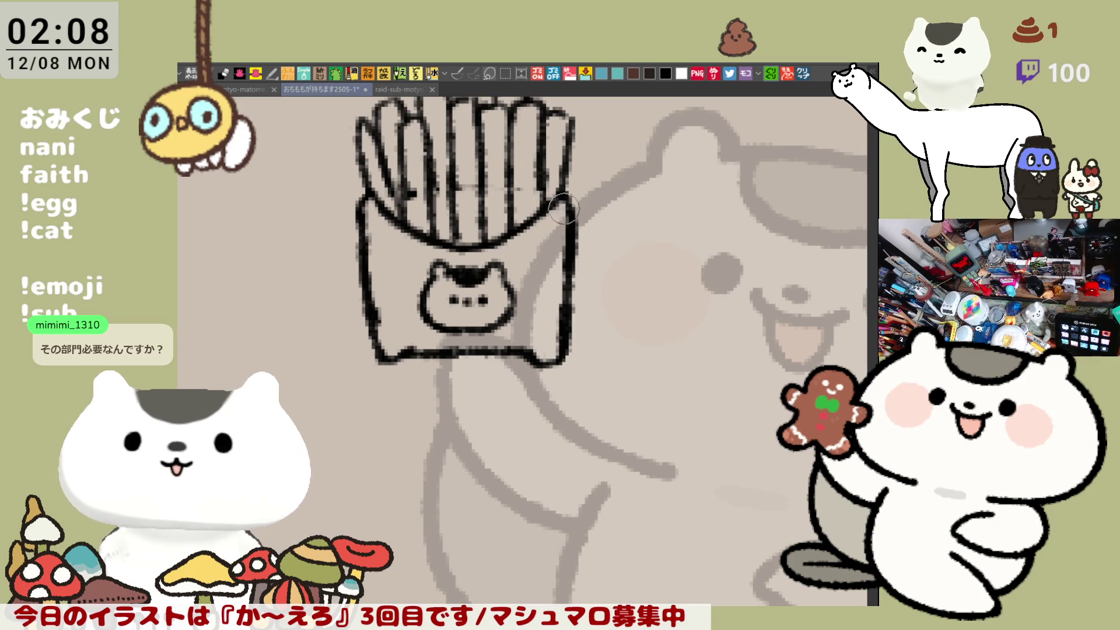
mouse_move(563, 215)
mouse_down()
mouse_move(575, 274)
mouse_move(564, 337)
mouse_up()
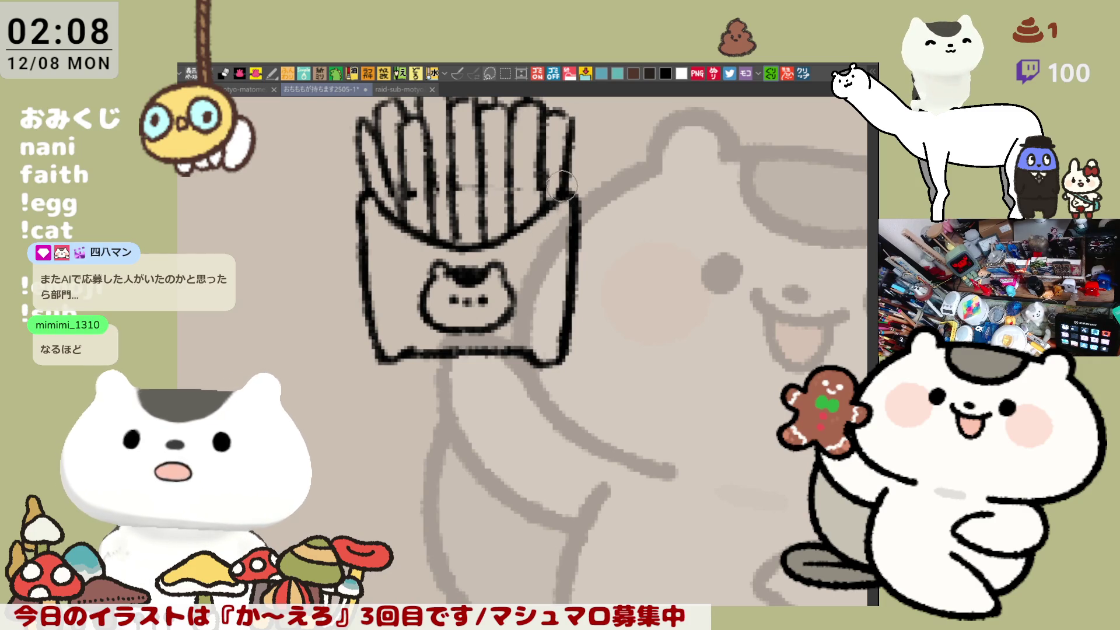
- Paste the copied tweet screenshot as a new canvas and zoom in
scroll(554, 187, up, 3)
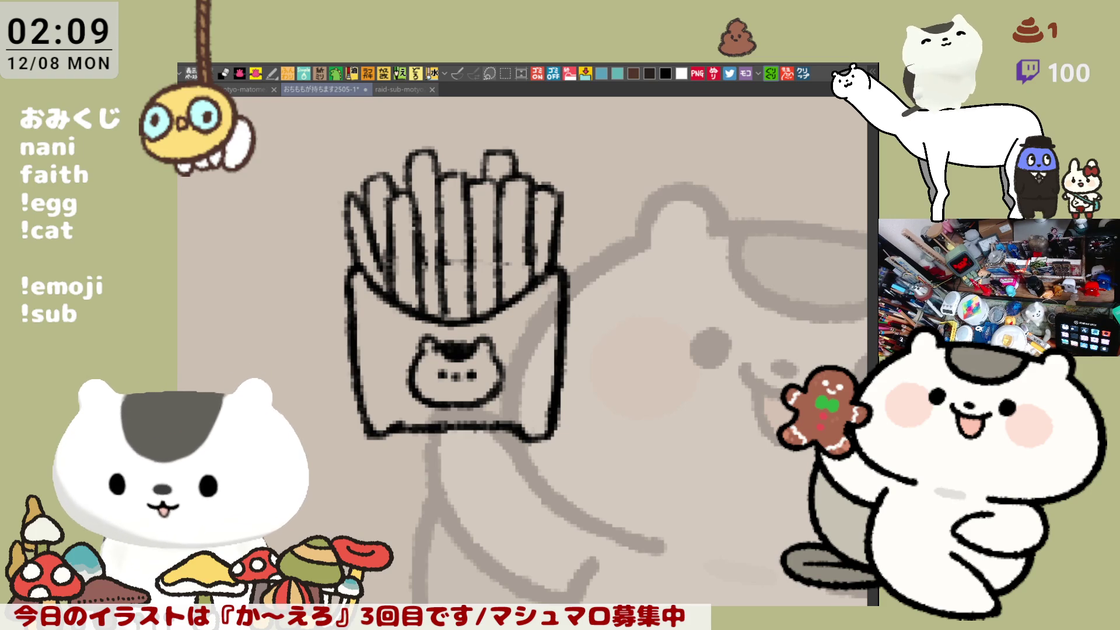
click(803, 73)
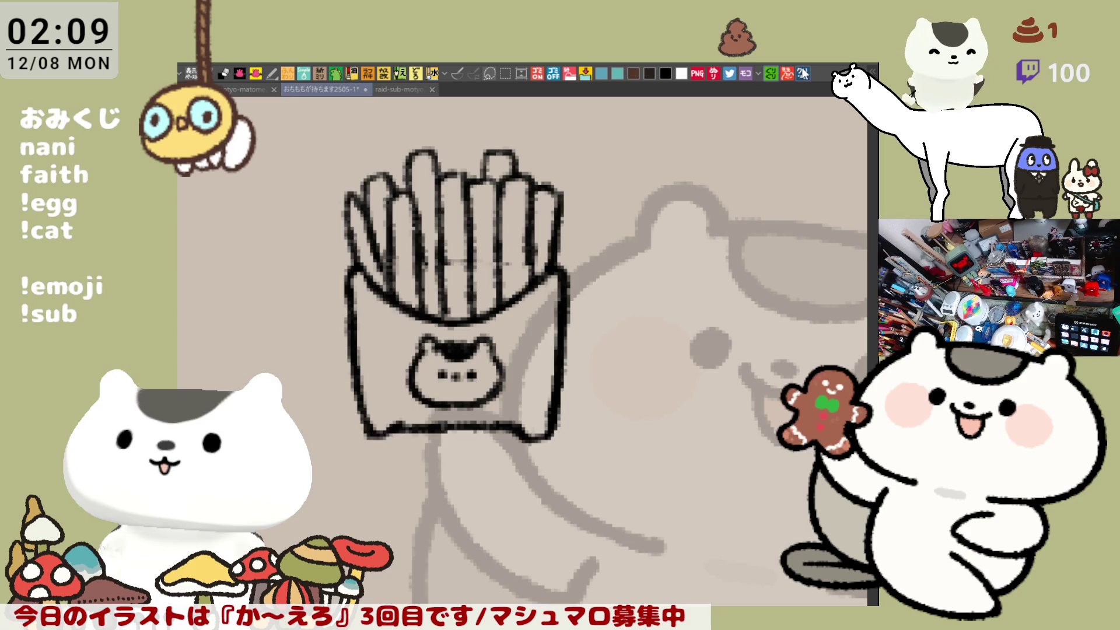
scroll(485, 228, up, 1)
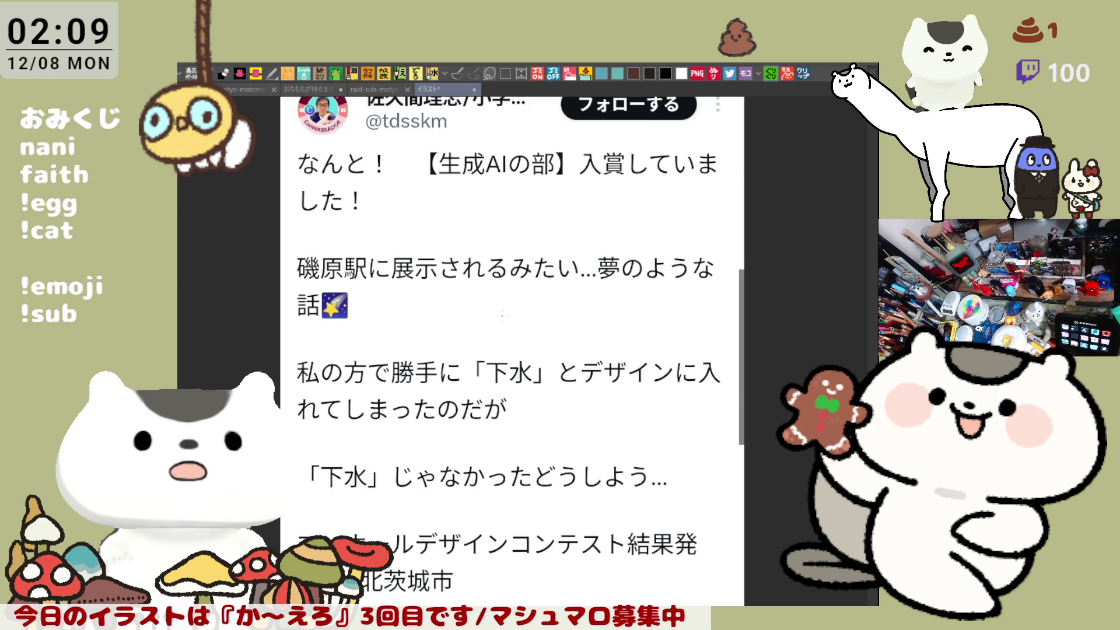
key(ctrl+minus)
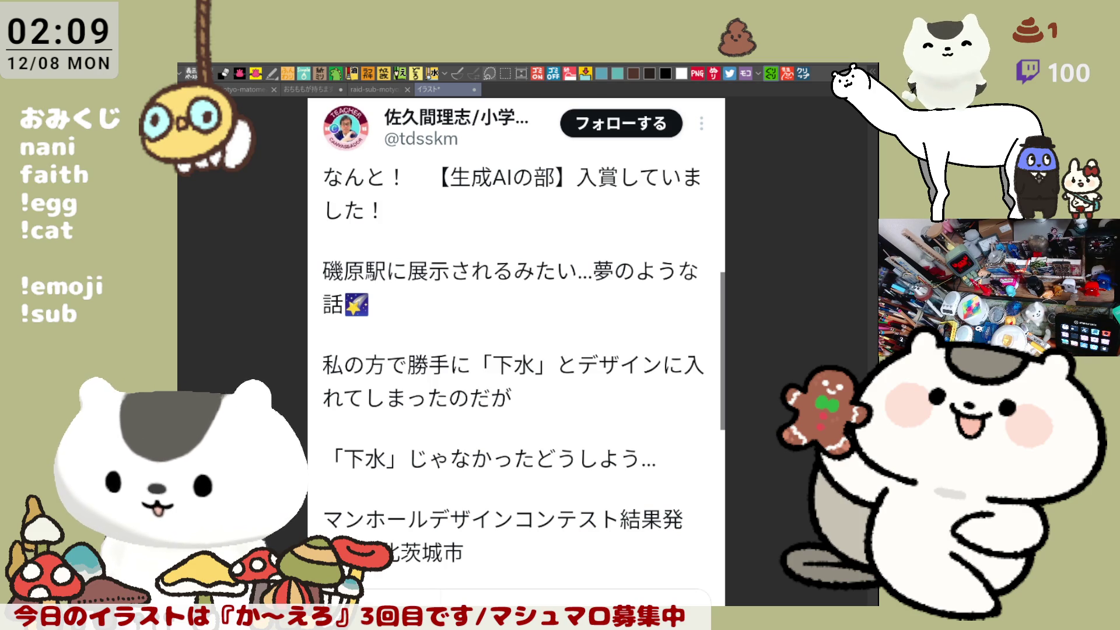
click(805, 73)
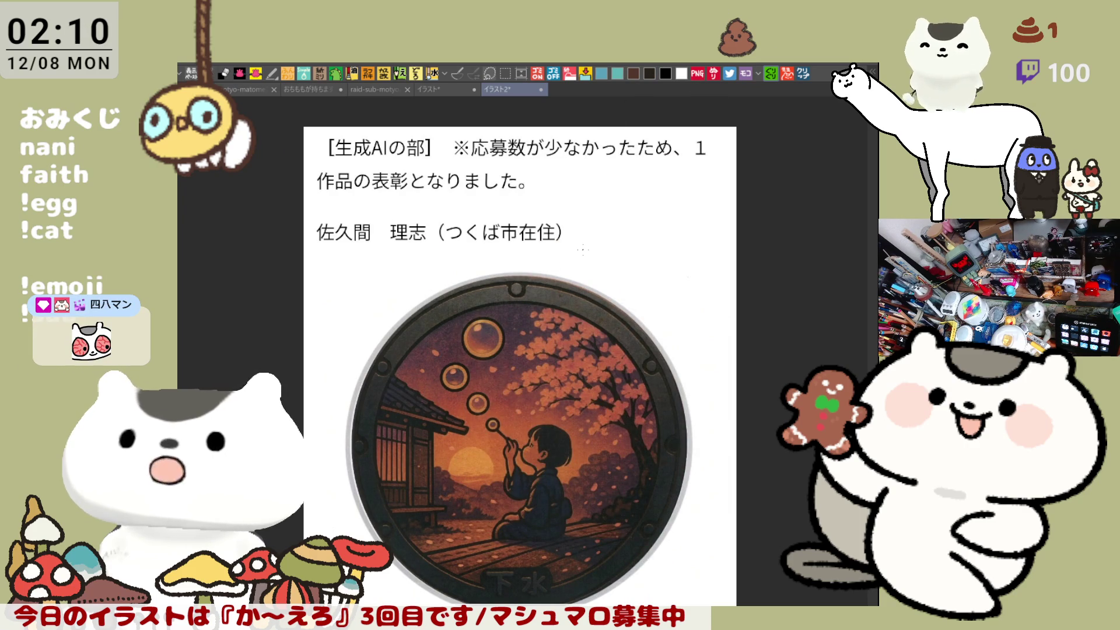
scroll(646, 392, up, 5)
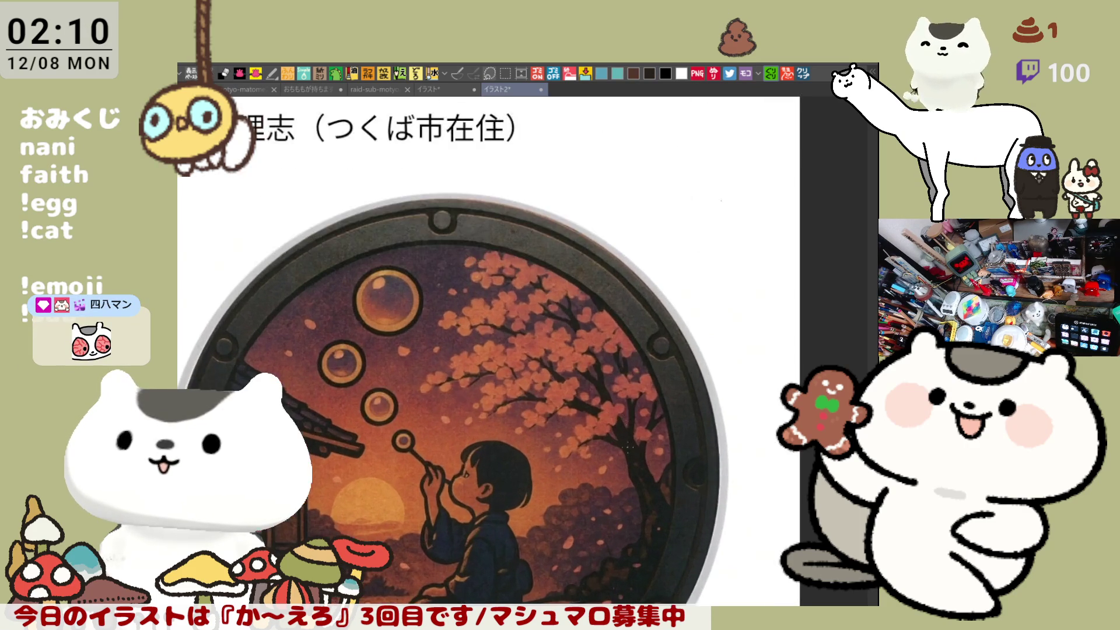
scroll(385, 445, up, 10)
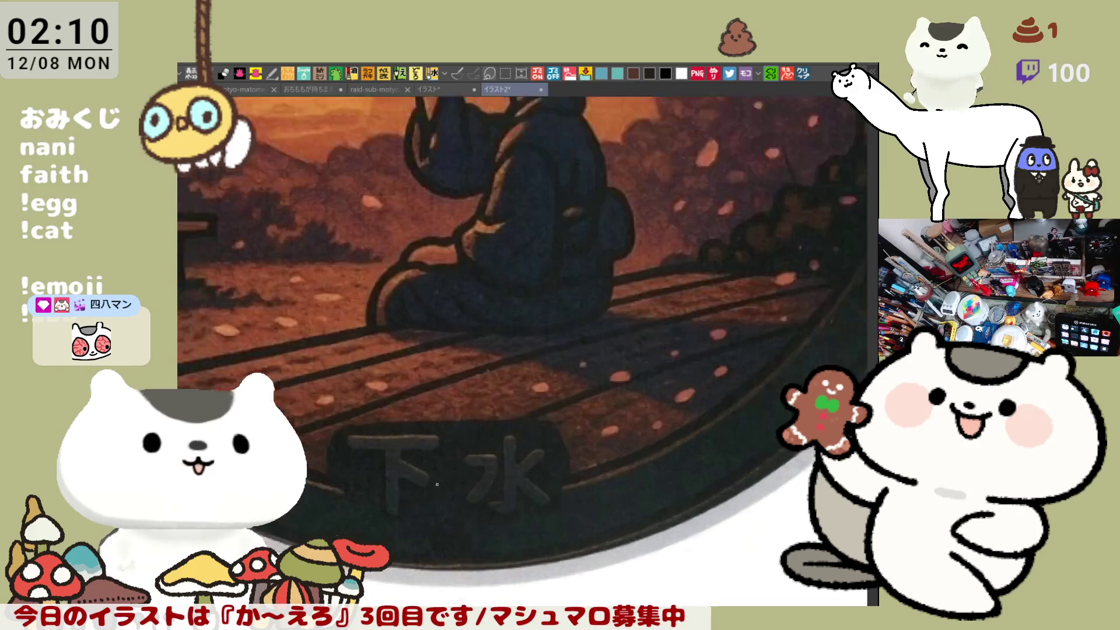
scroll(385, 446, down, 5)
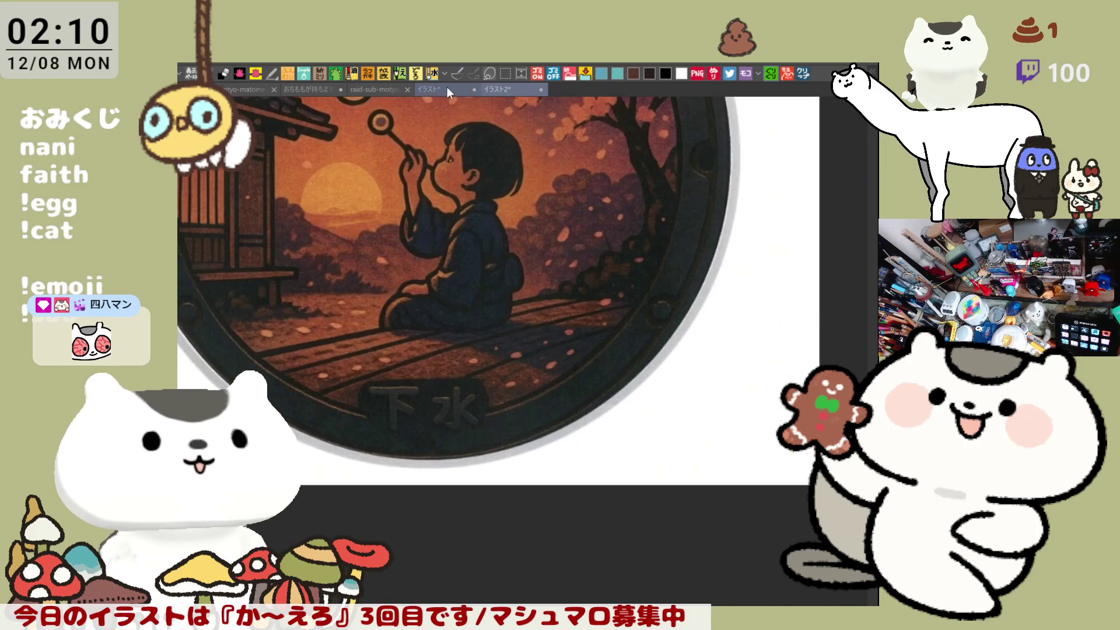
click(447, 89)
scroll(501, 350, up, 1)
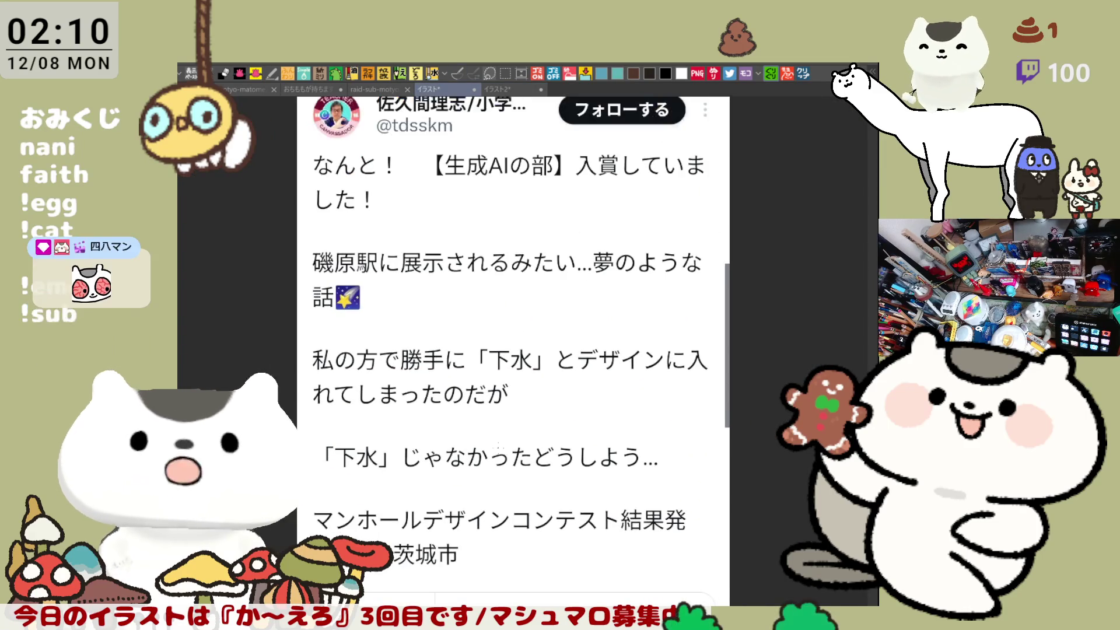
click(514, 86)
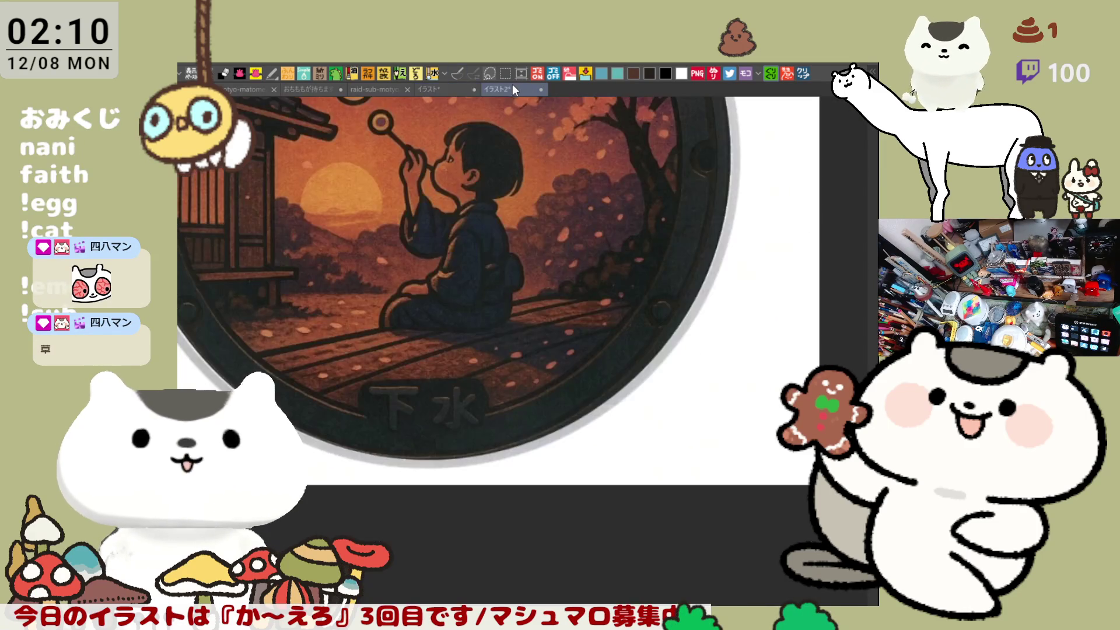
scroll(466, 377, up, 2)
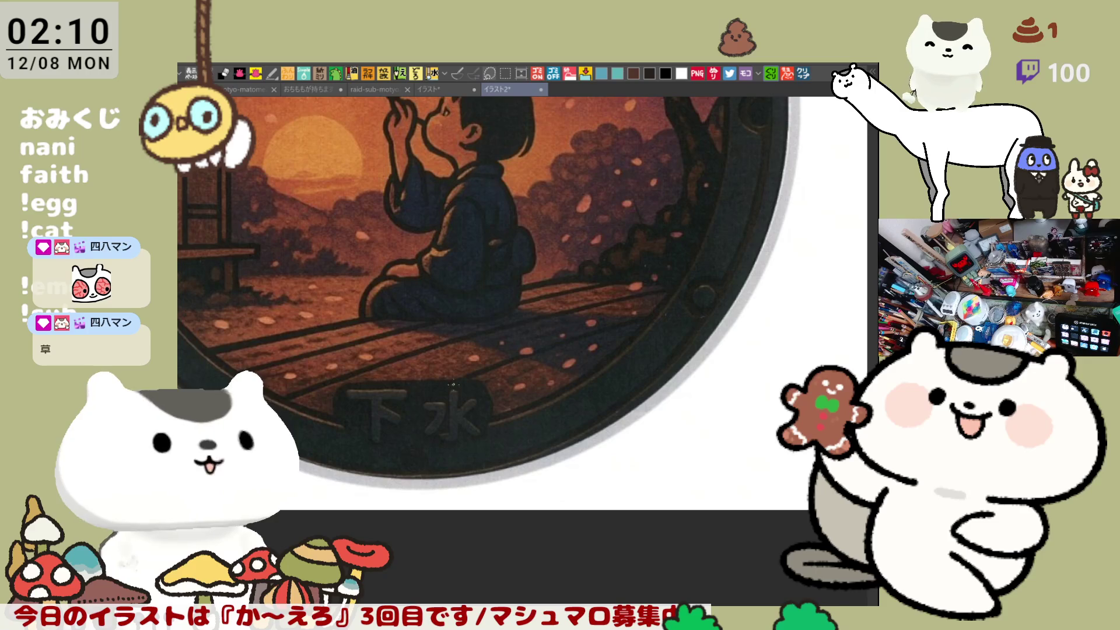
scroll(376, 422, down, 3)
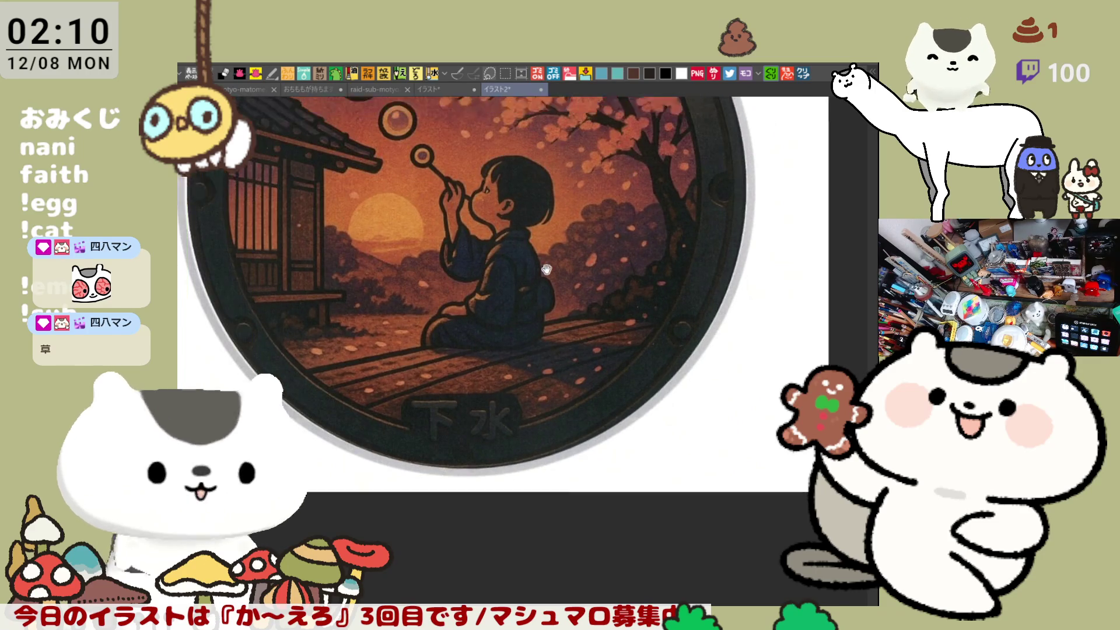
scroll(588, 385, up, 4)
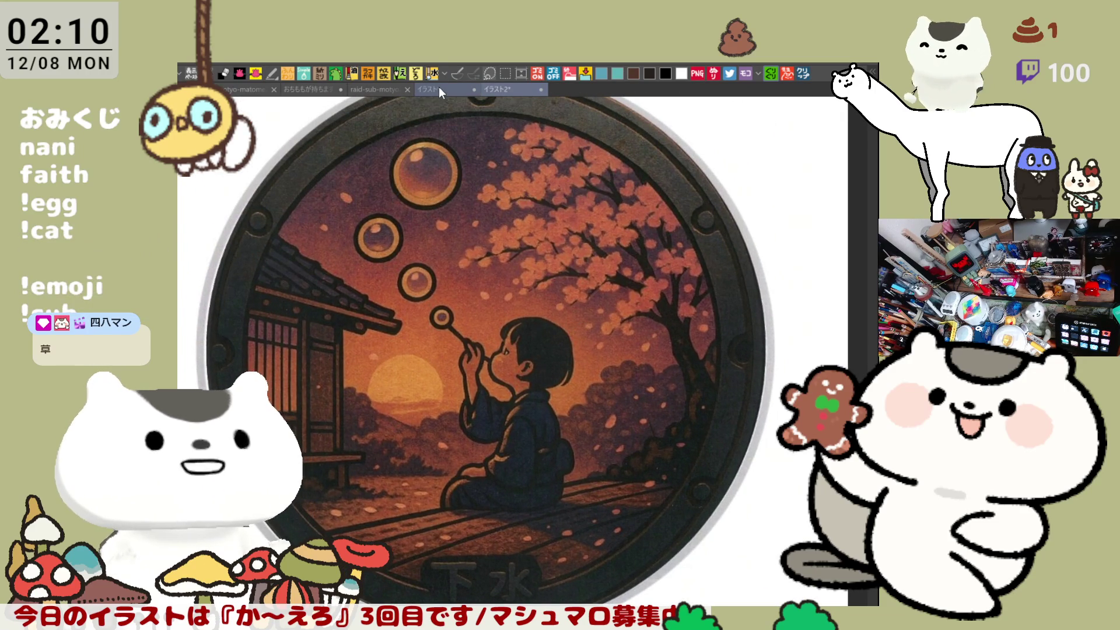
click(439, 87)
scroll(463, 424, down, 1)
scroll(461, 419, down, 1)
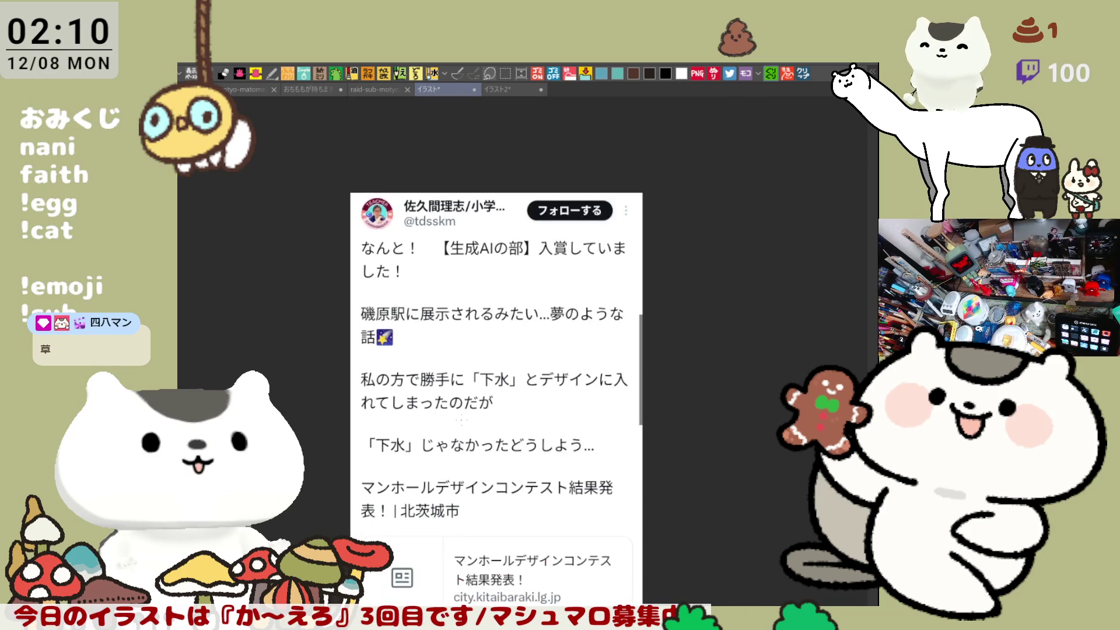
scroll(461, 419, up, 1)
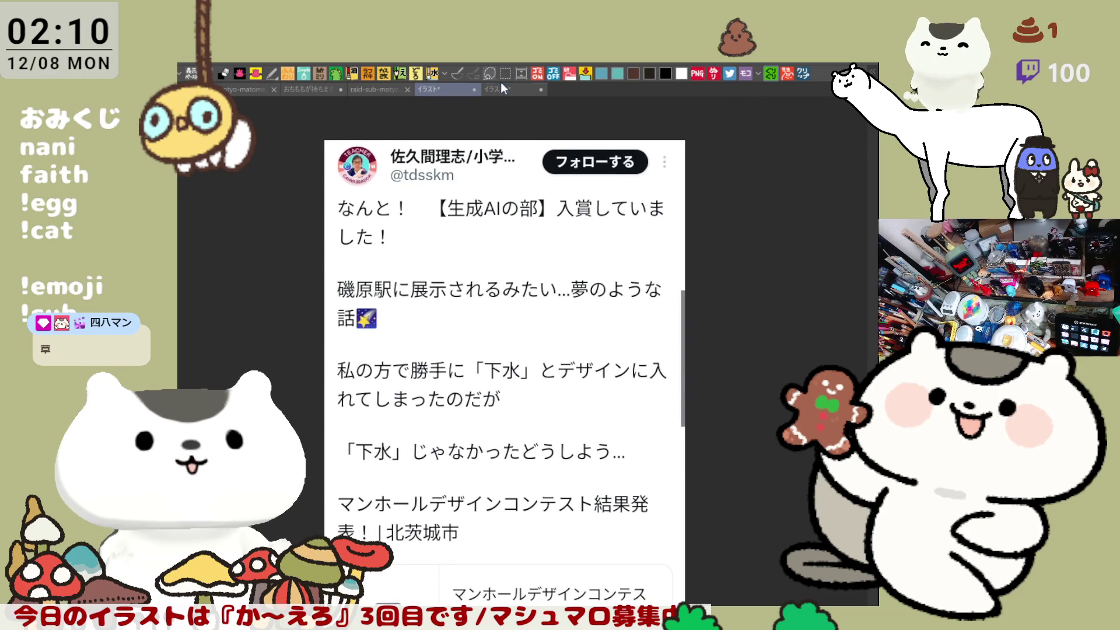
click(502, 87)
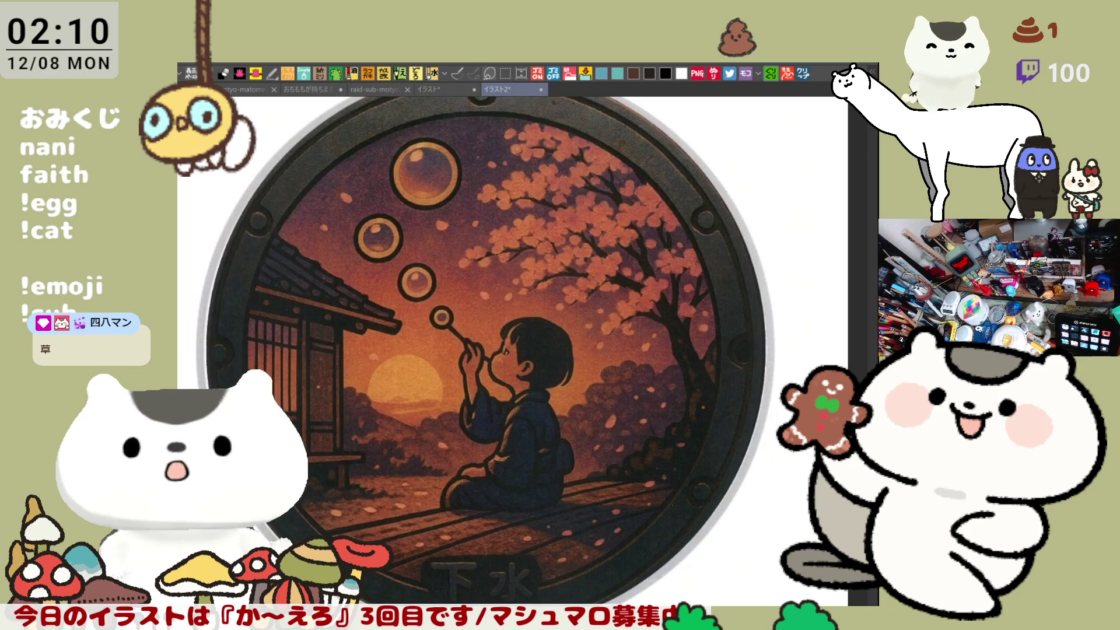
scroll(514, 350, down, 3)
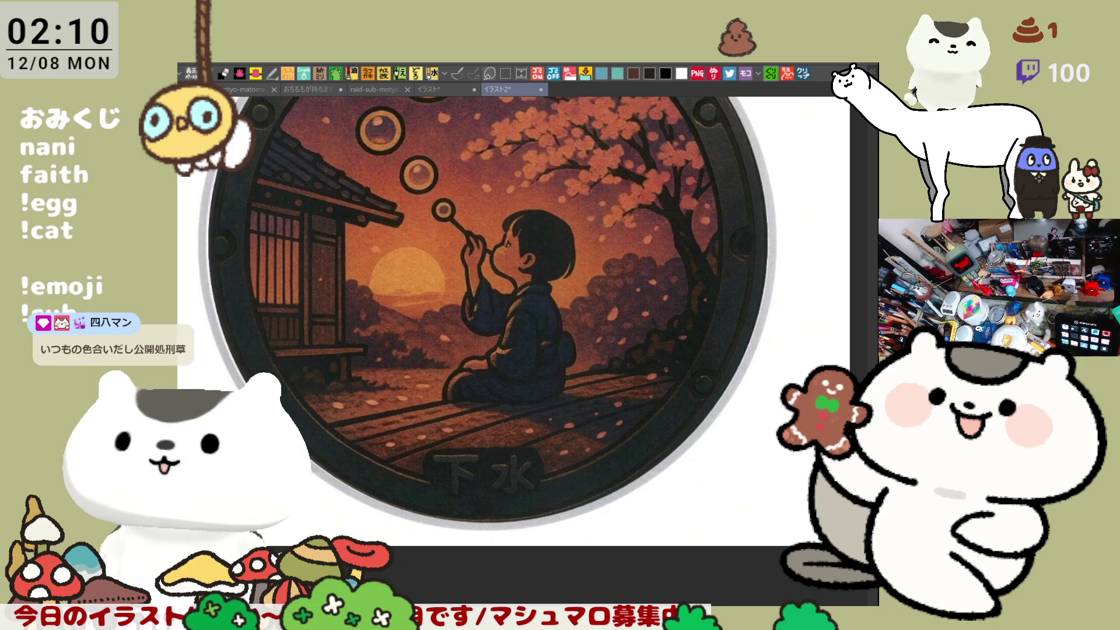
scroll(733, 239, up, 3)
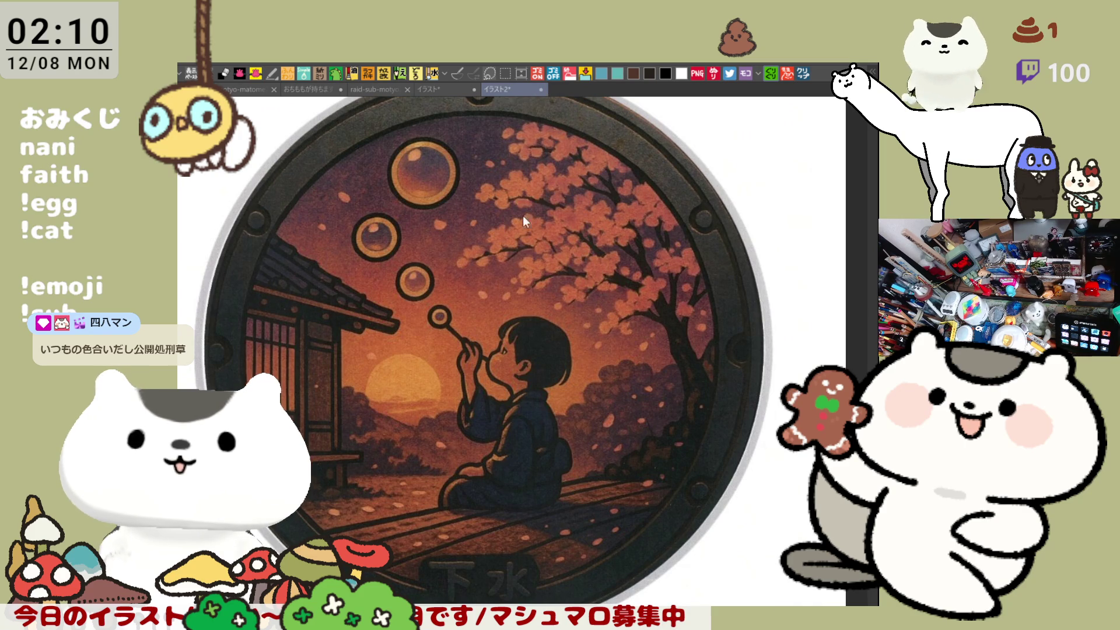
key(ctrl+w)
- Close the tweet canvas, paste the profile screenshot as a new canvas, and adjust its zoom
click(471, 89)
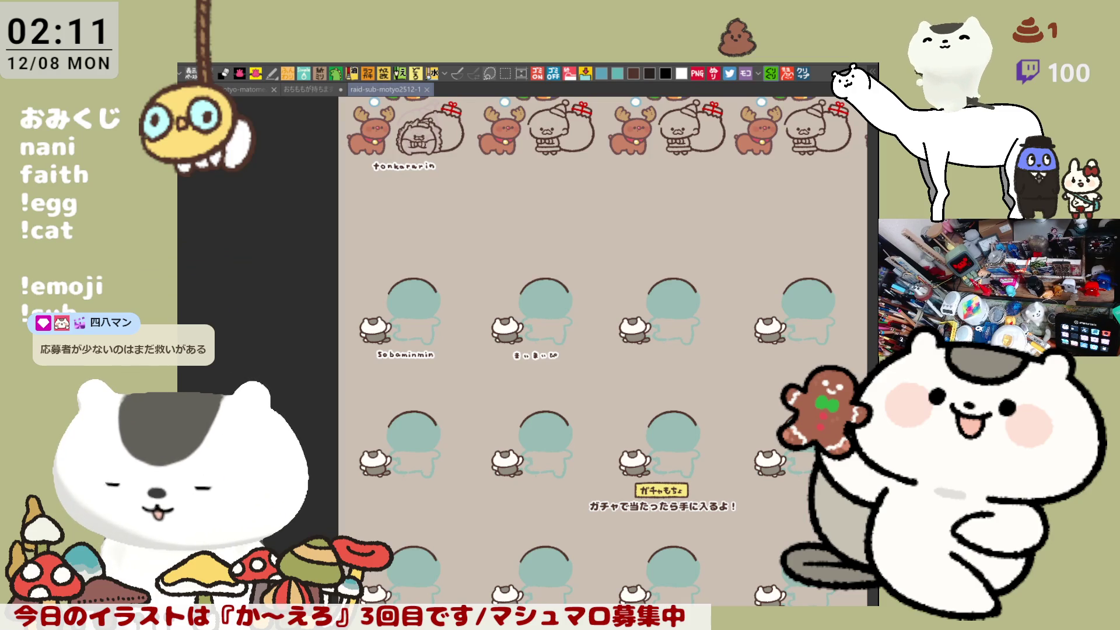
click(804, 75)
key(ctrl+minus)
key(ctrl+minus)
key(ctrl+plus)
key(ctrl+plus)
key(ctrl+plus)
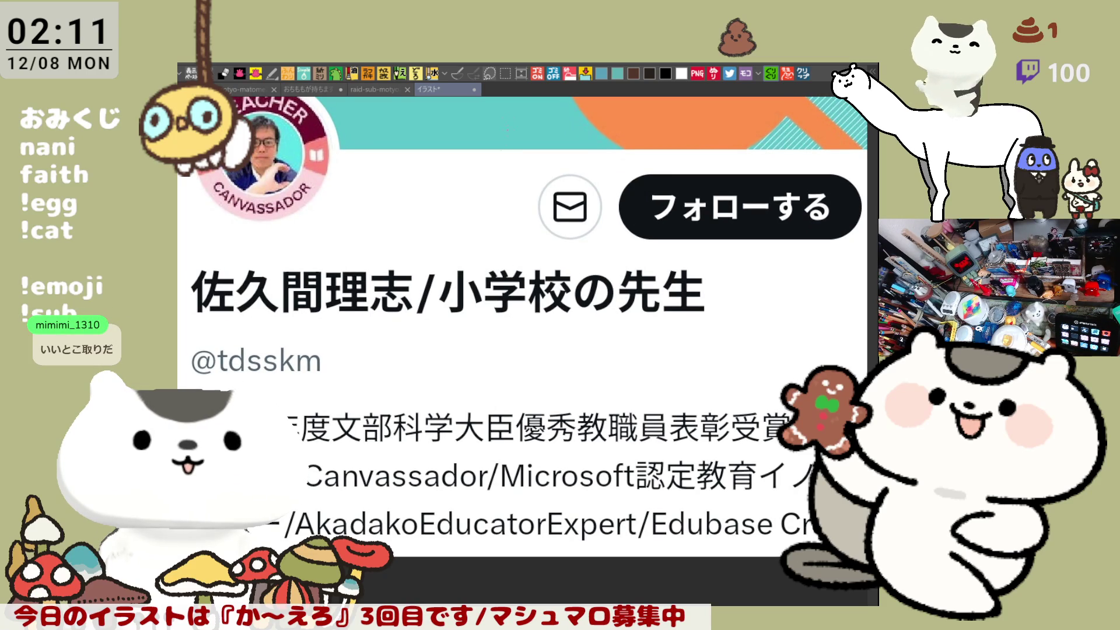
- Close the profile canvas, zoom around the other illustration, then return to the fries carton document
click(475, 90)
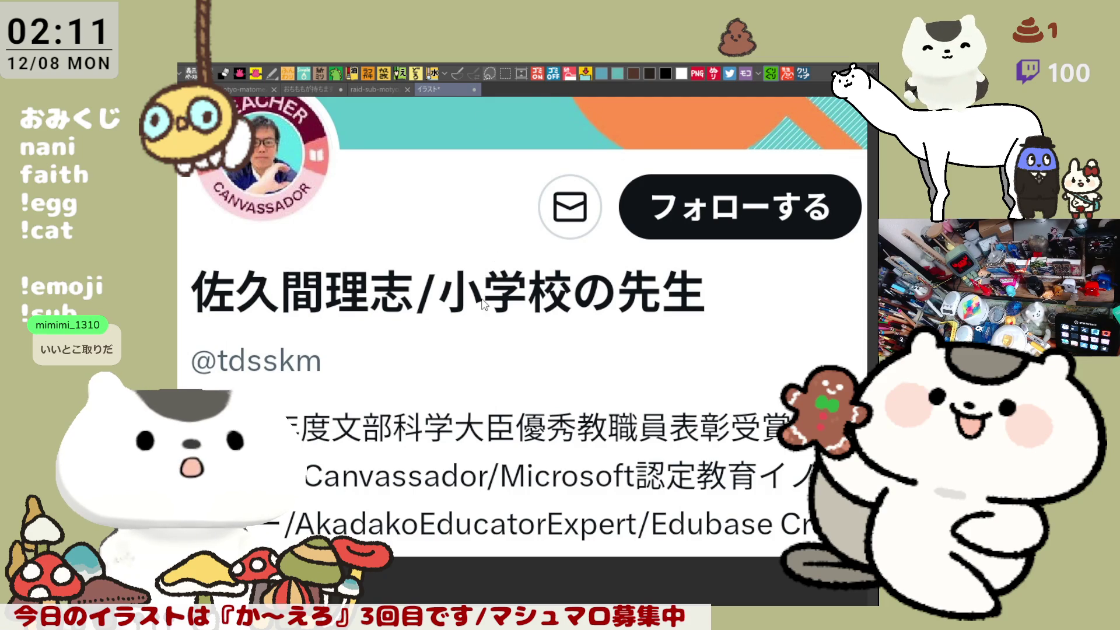
scroll(569, 327, up, 2)
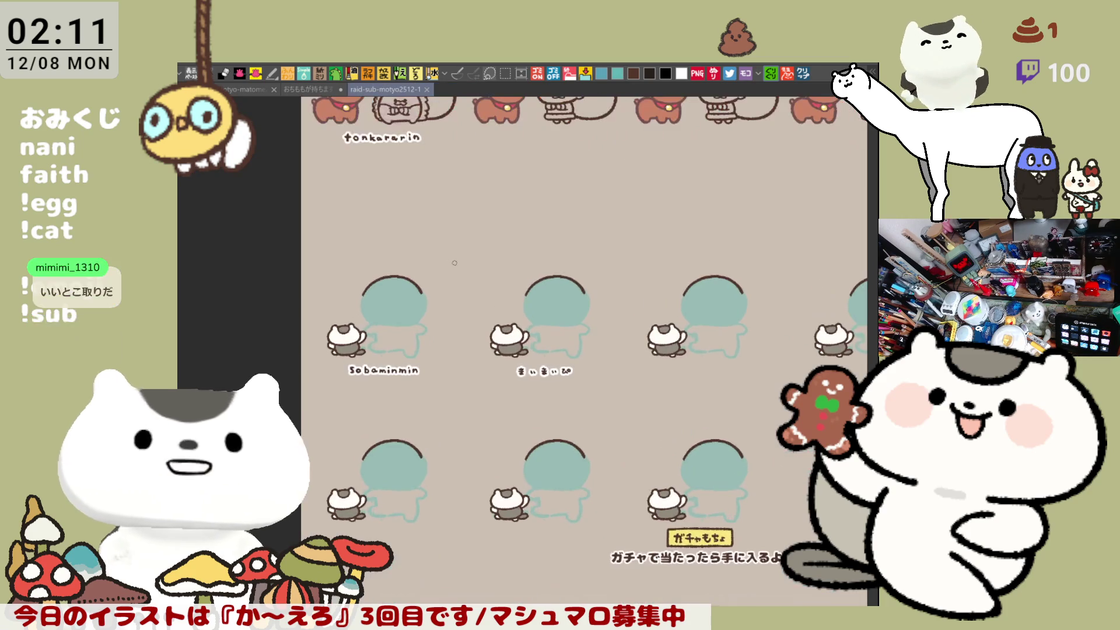
drag(511, 210, 511, 387)
scroll(540, 365, up, 5)
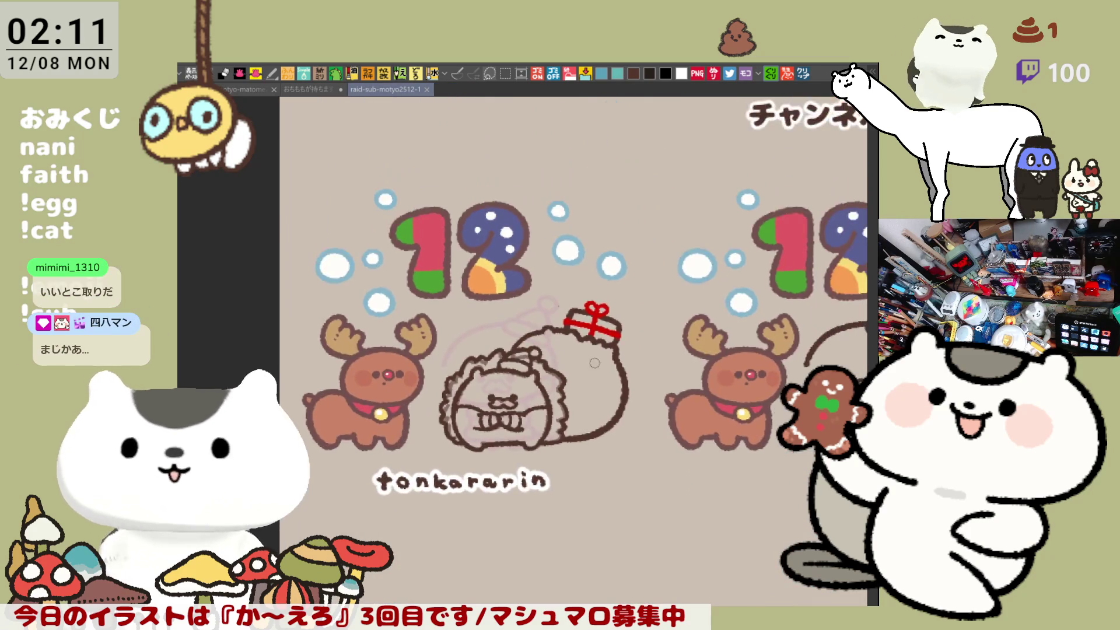
scroll(540, 365, up, 3)
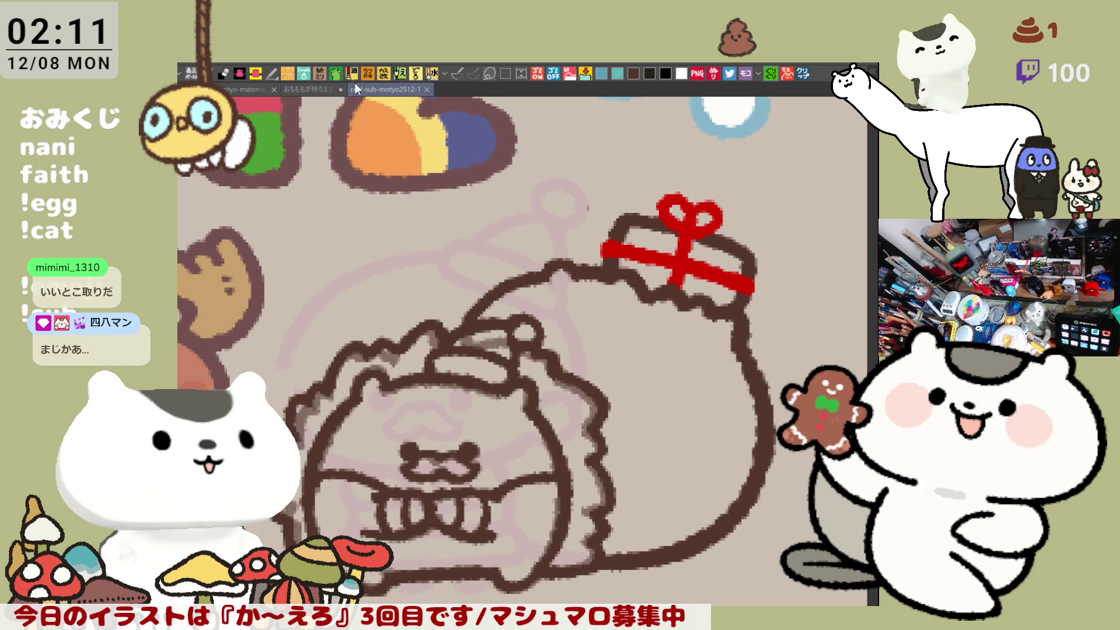
click(322, 92)
- Zoom in and pan to centre the fries carton sketch, adding red hatch strokes on its left side
scroll(601, 423, up, 2)
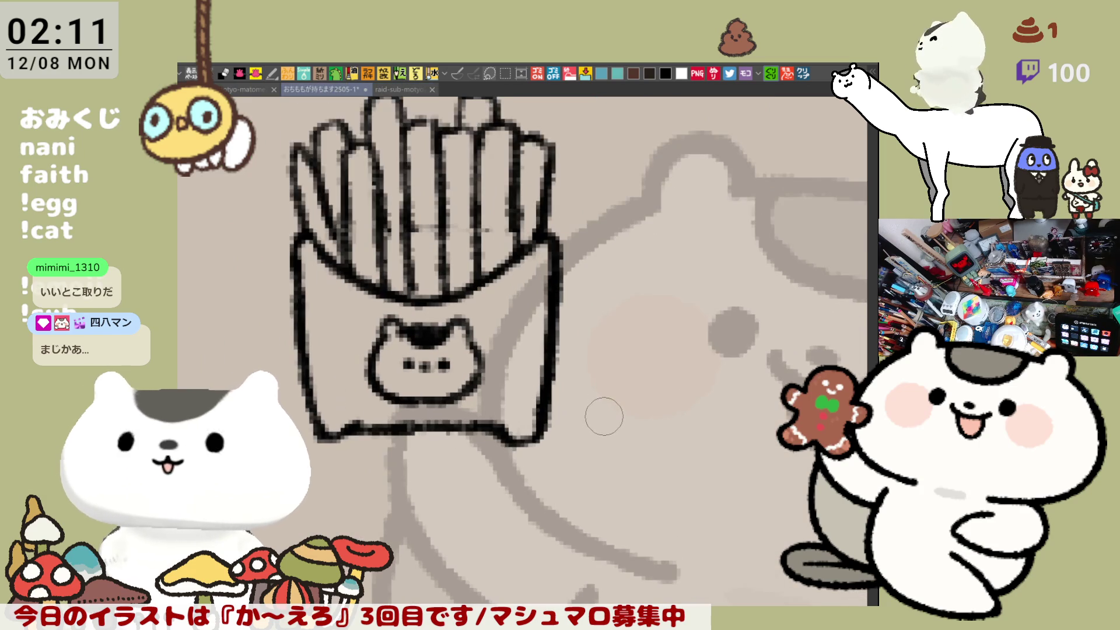
scroll(604, 416, left, 3)
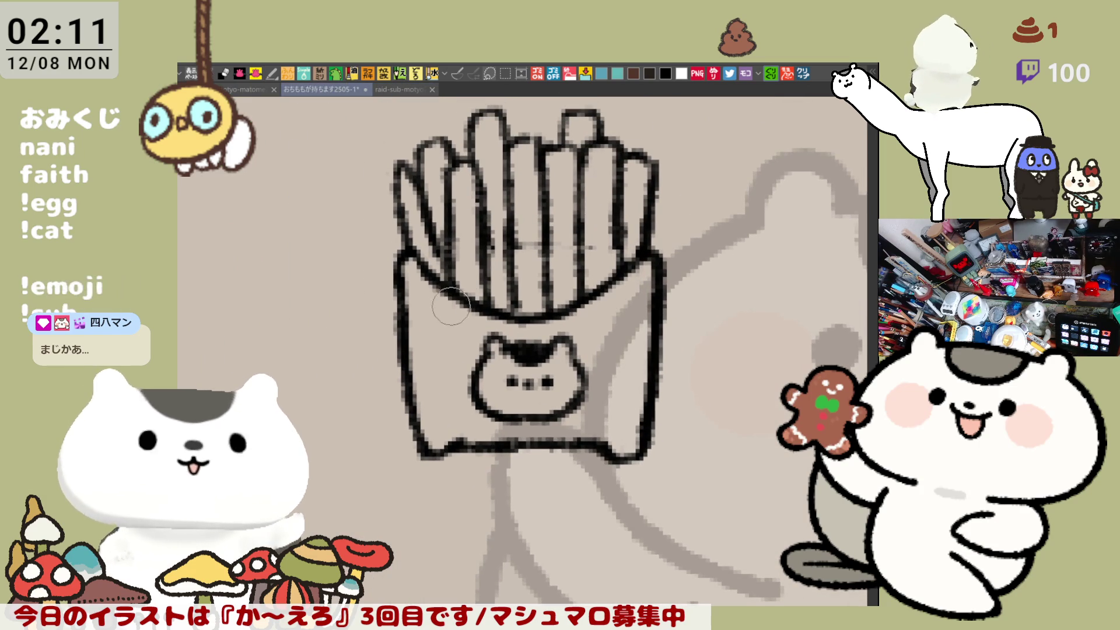
mouse_move(415, 263)
mouse_down()
mouse_move(411, 315)
mouse_move(446, 313)
mouse_up()
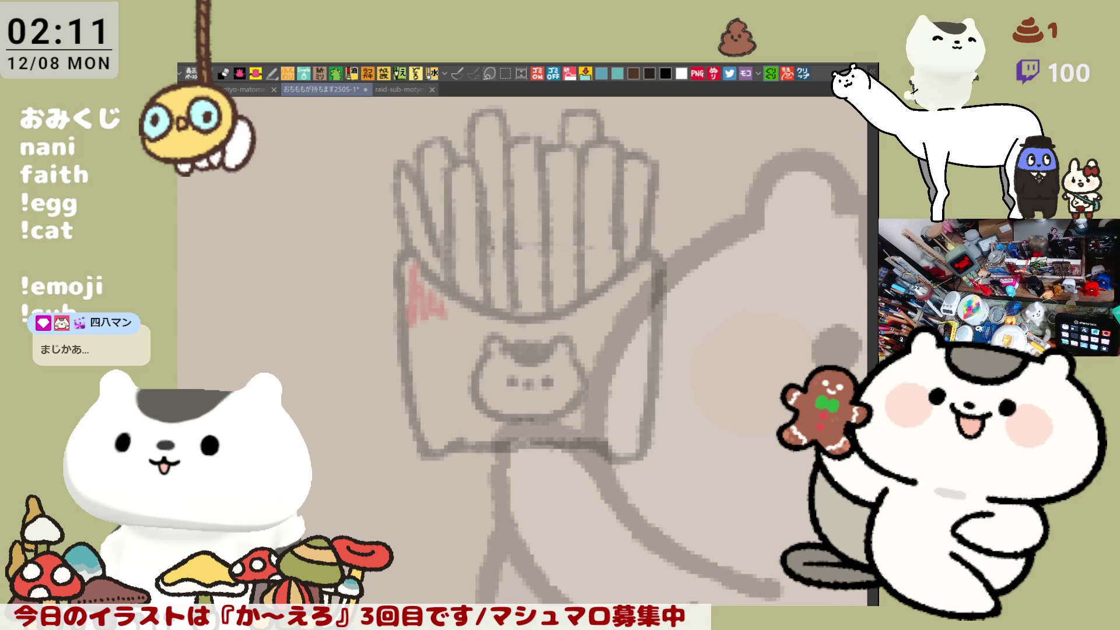
drag(697, 370, 630, 398)
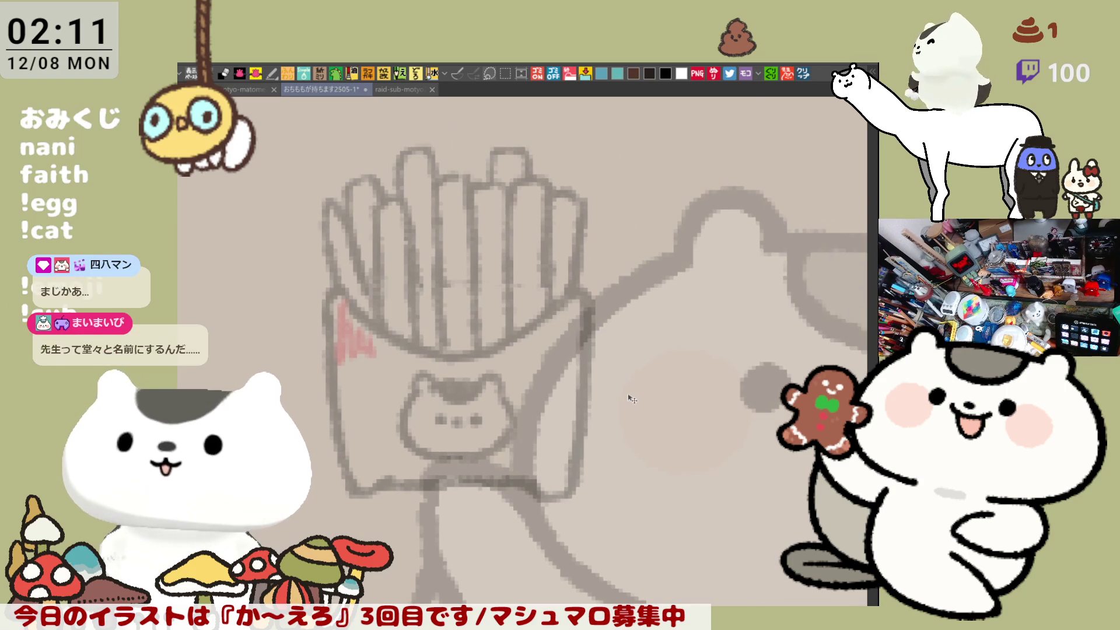
scroll(633, 397, down, 5)
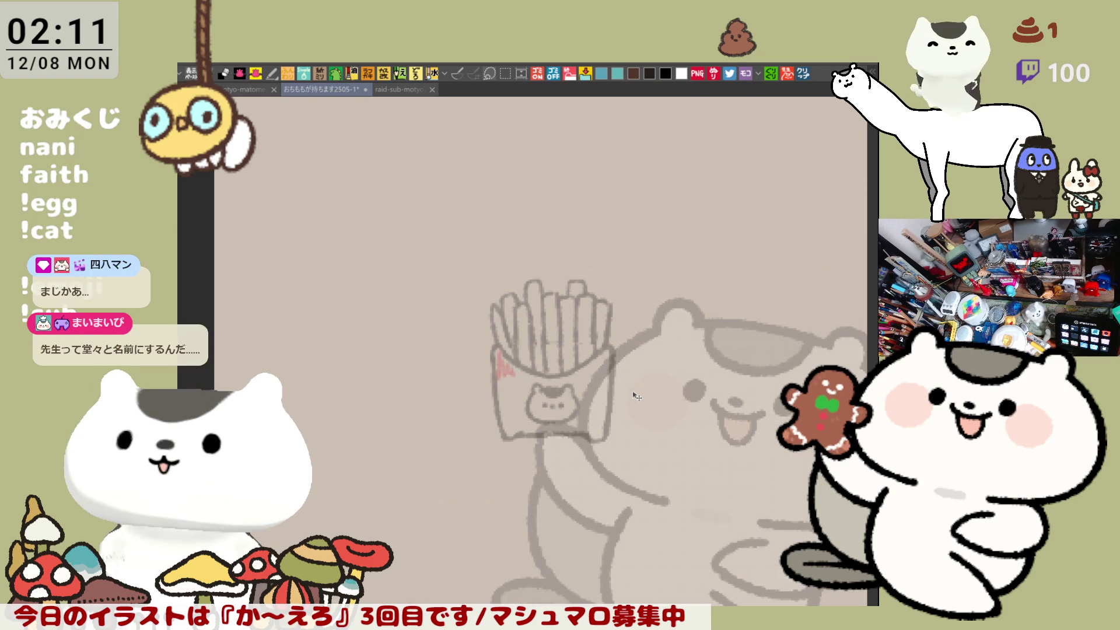
scroll(638, 396, up, 5)
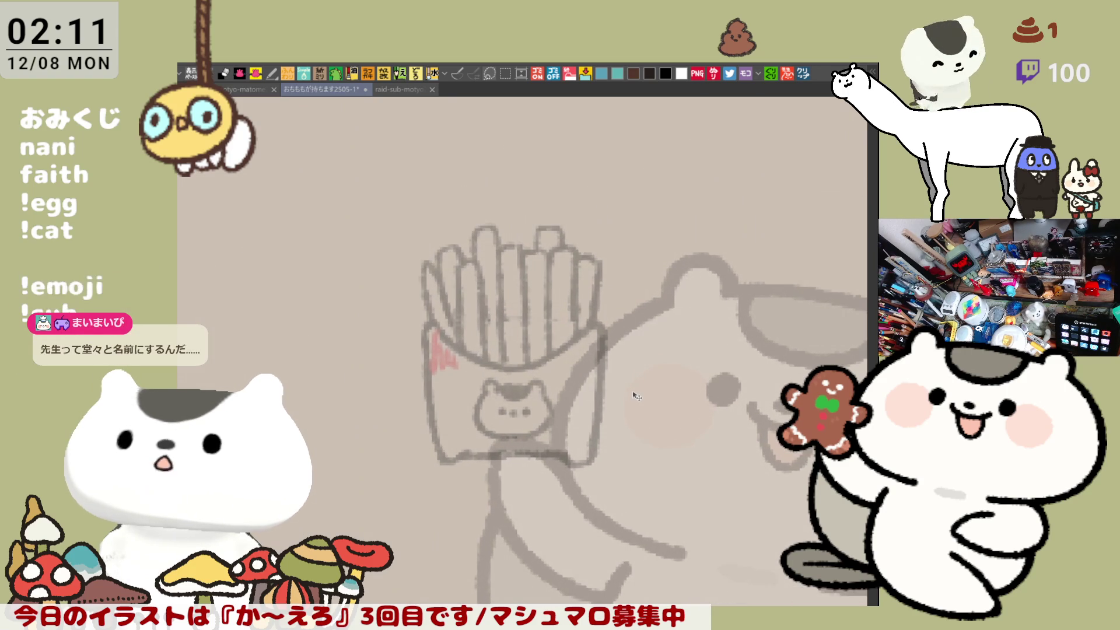
scroll(637, 397, up, 2)
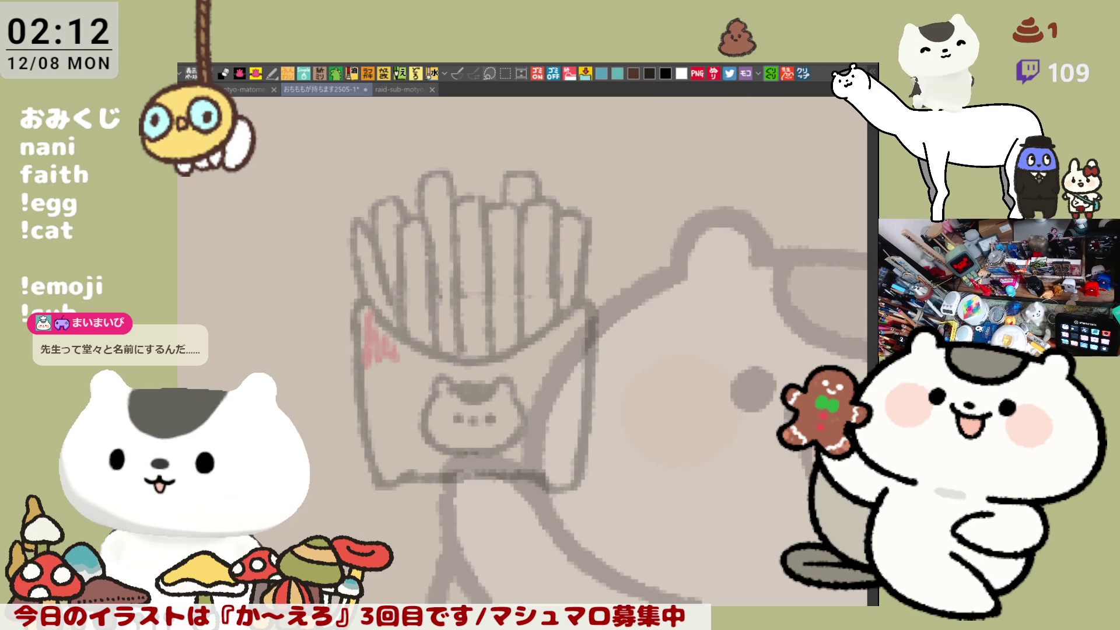
drag(607, 346, 653, 312)
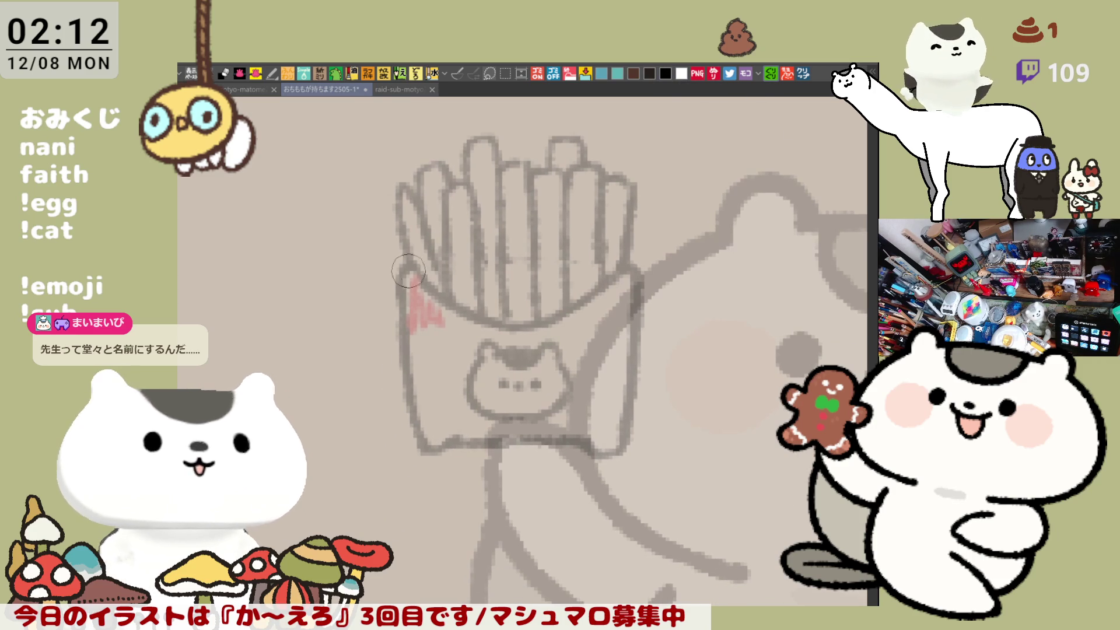
- Ink the carton's first side edge and its base line in bold black
drag(409, 262, 403, 361)
key(ctrl+z)
mouse_move(411, 265)
mouse_down()
mouse_move(403, 361)
mouse_move(412, 446)
mouse_move(630, 444)
mouse_up()
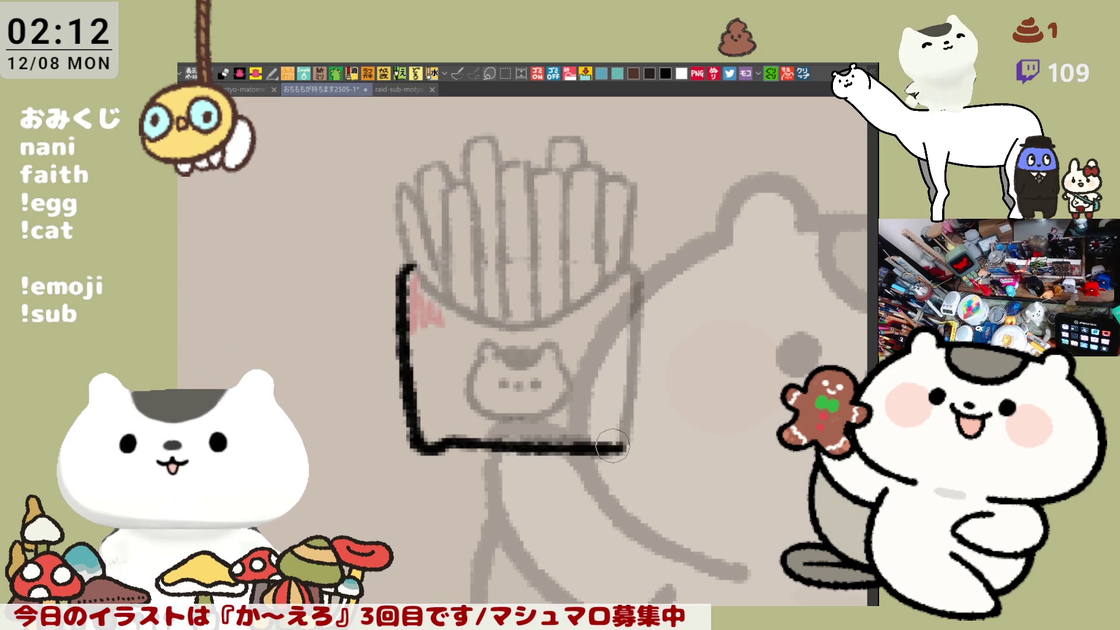
key(ctrl+z)
drag(450, 442, 601, 444)
key(ctrl+z)
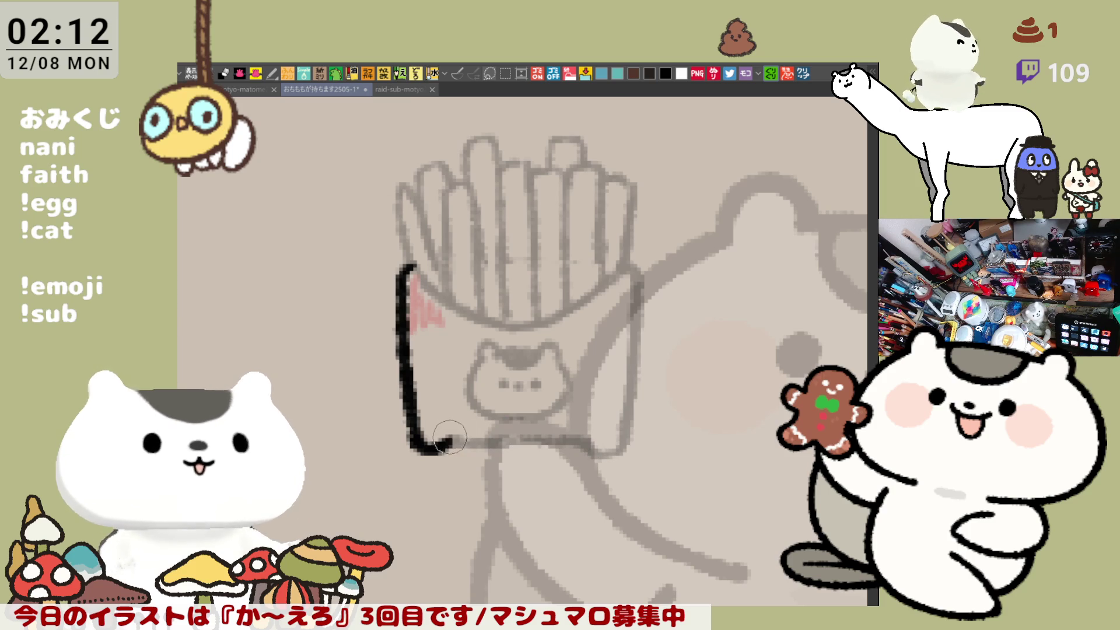
drag(450, 439, 607, 445)
key(ctrl+z)
drag(447, 443, 586, 448)
key(ctrl+z)
drag(436, 439, 601, 444)
key(ctrl+z)
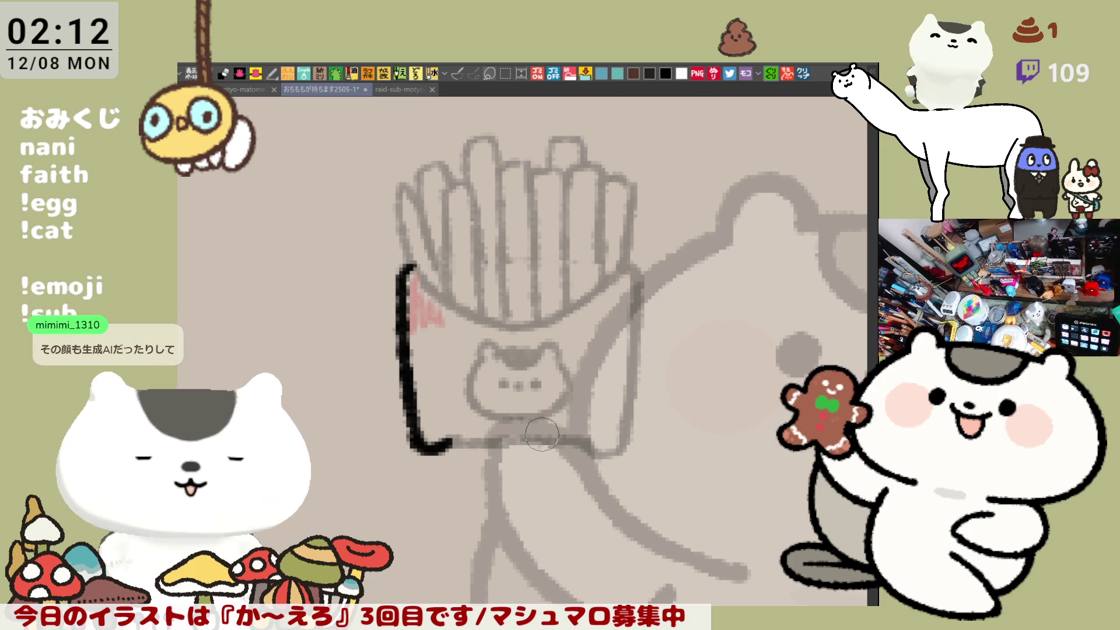
drag(450, 440, 604, 439)
key(ctrl+z)
mouse_move(444, 443)
mouse_down()
mouse_move(601, 436)
mouse_move(590, 438)
mouse_up()
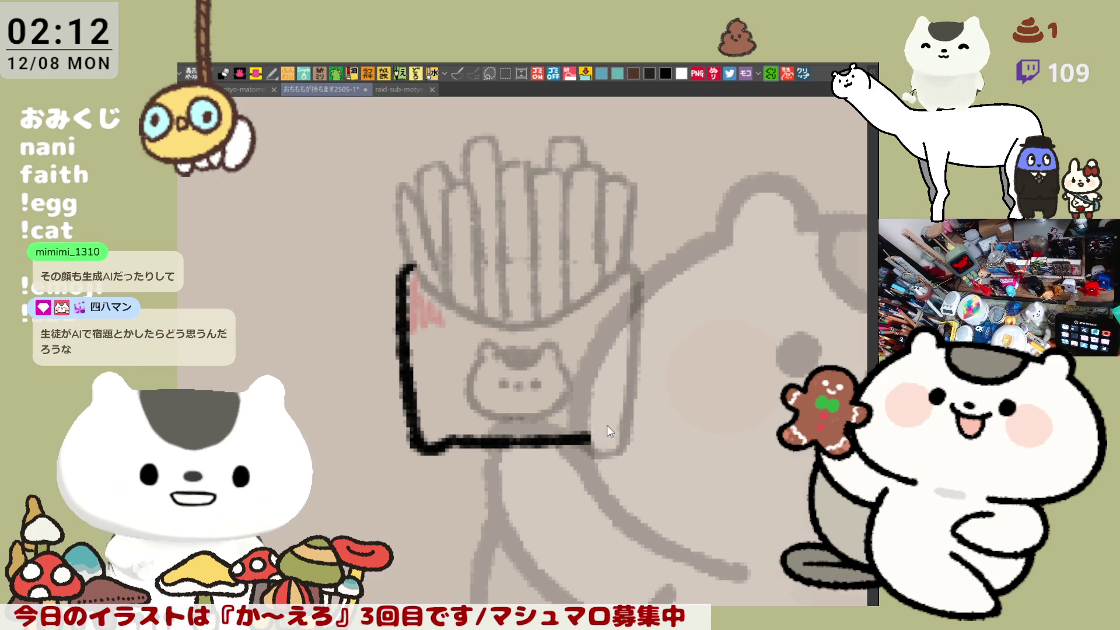
key(h)
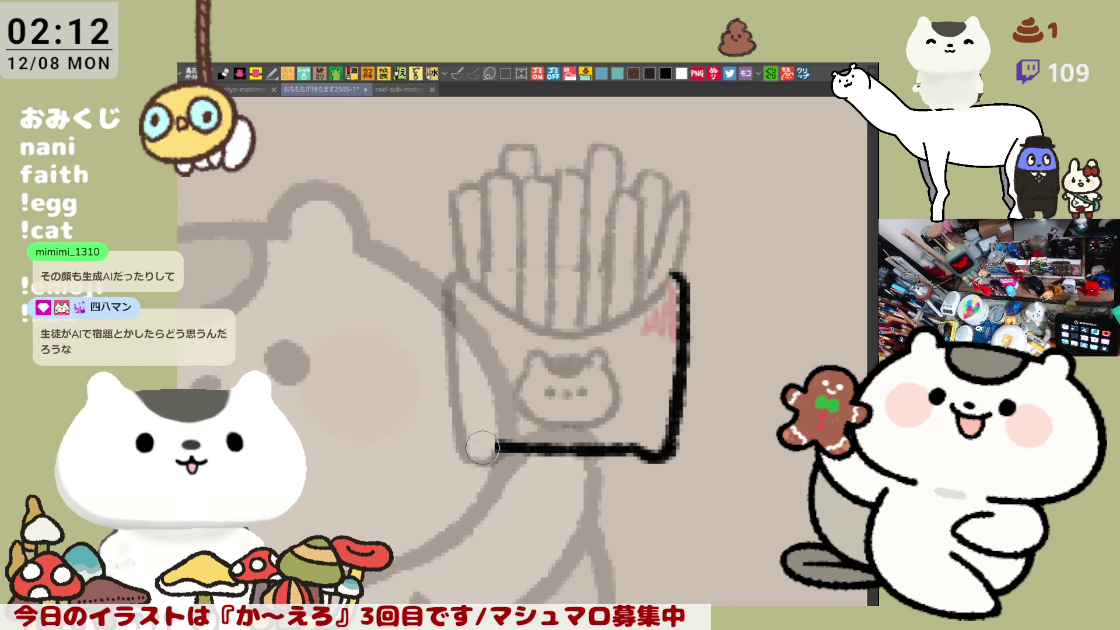
mouse_move(472, 437)
mouse_down()
mouse_move(508, 448)
mouse_move(467, 449)
mouse_move(493, 446)
mouse_up()
key(ctrl+z)
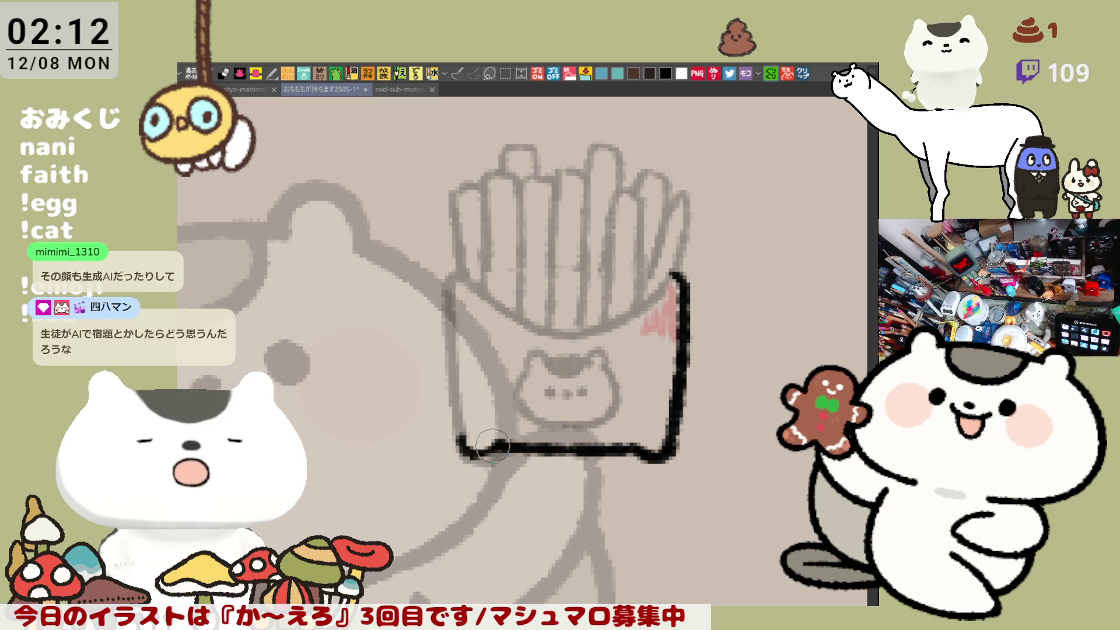
- Ink the carton's other side edge from the upper corner down toward the base
click(454, 268)
drag(451, 269, 449, 320)
drag(450, 270, 452, 435)
key(ctrl+z)
key(ctrl+z)
key(ctrl+z)
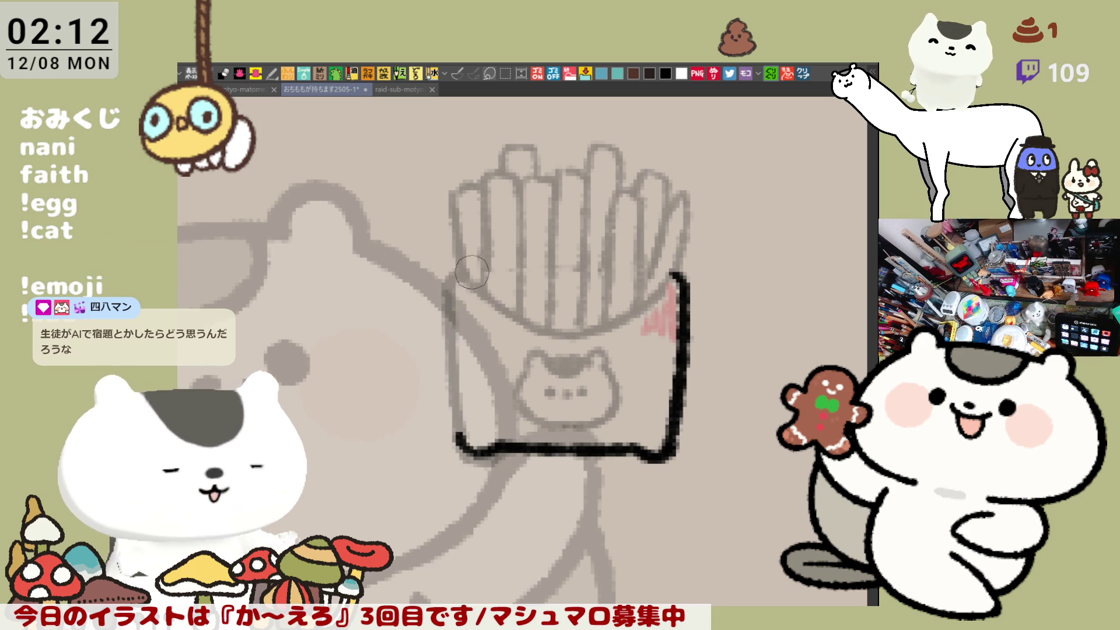
drag(458, 267, 449, 357)
key(ctrl+z)
drag(454, 267, 464, 453)
key(ctrl+z)
key(ctrl+z)
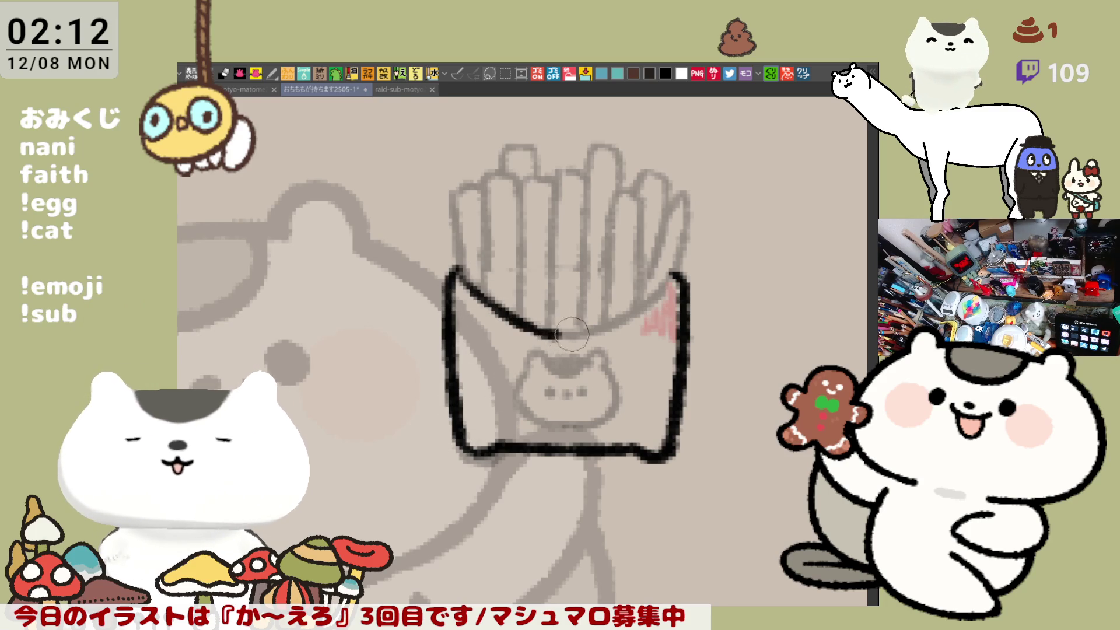
- Trace the carton's curved top rim across to the far corner
mouse_move(464, 278)
mouse_down()
mouse_move(576, 333)
mouse_move(671, 289)
mouse_up()
key(ctrl+z)
drag(570, 328, 671, 289)
key(ctrl+z)
drag(575, 333, 671, 287)
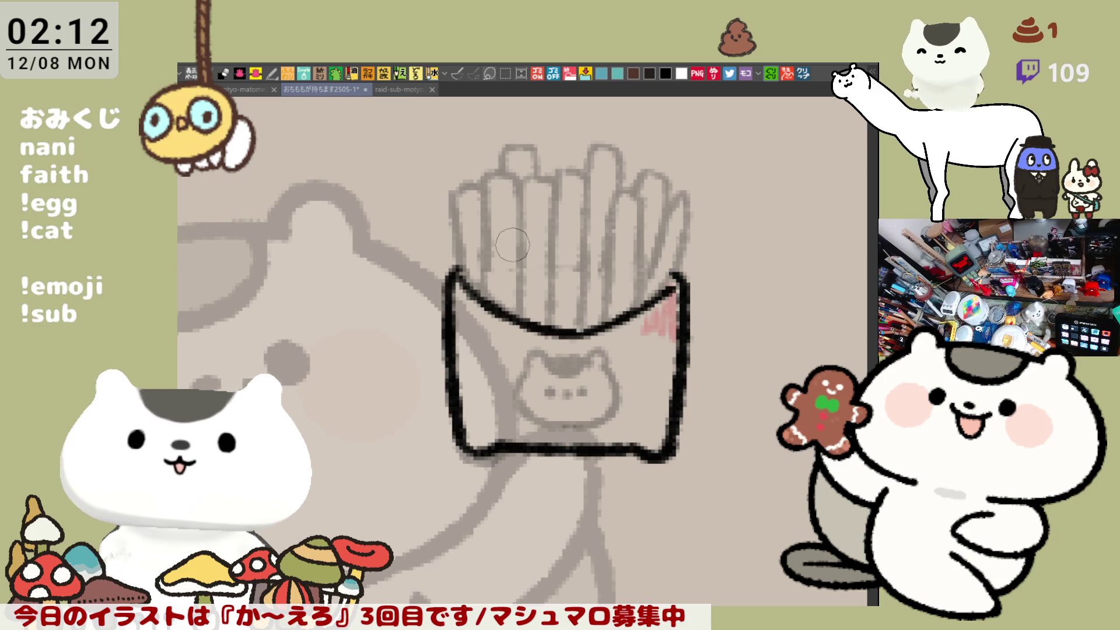
- Outline the leftmost fry's sides and top down to the carton rim
mouse_move(470, 273)
mouse_down()
mouse_move(460, 221)
mouse_move(488, 185)
mouse_move(450, 198)
mouse_move(456, 268)
mouse_up()
key(ctrl+z)
key(ctrl+z)
drag(457, 193, 455, 270)
key(ctrl+z)
key(ctrl+z)
mouse_move(456, 188)
mouse_down()
mouse_move(481, 186)
mouse_move(456, 280)
mouse_up()
key(ctrl+z)
drag(458, 186, 455, 282)
mouse_move(481, 185)
mouse_down()
mouse_move(514, 188)
mouse_move(483, 273)
mouse_up()
key(ctrl+z)
mouse_move(486, 175)
mouse_down()
mouse_move(490, 316)
mouse_move(489, 204)
mouse_move(493, 307)
mouse_up()
key(ctrl+z)
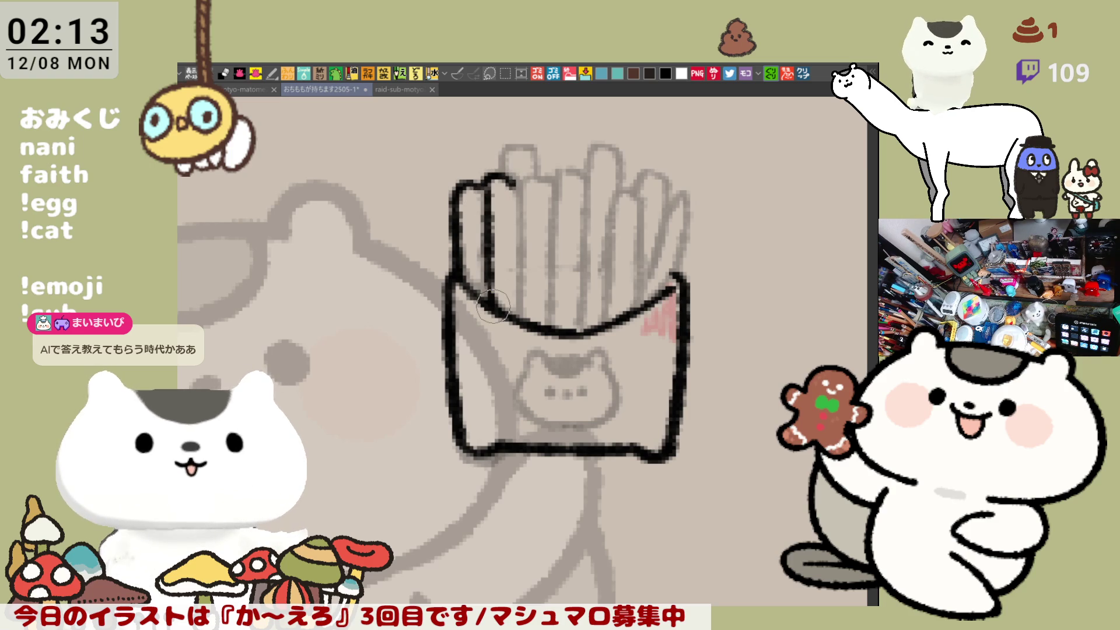
key(ctrl+z)
drag(490, 169, 489, 309)
key(ctrl+z)
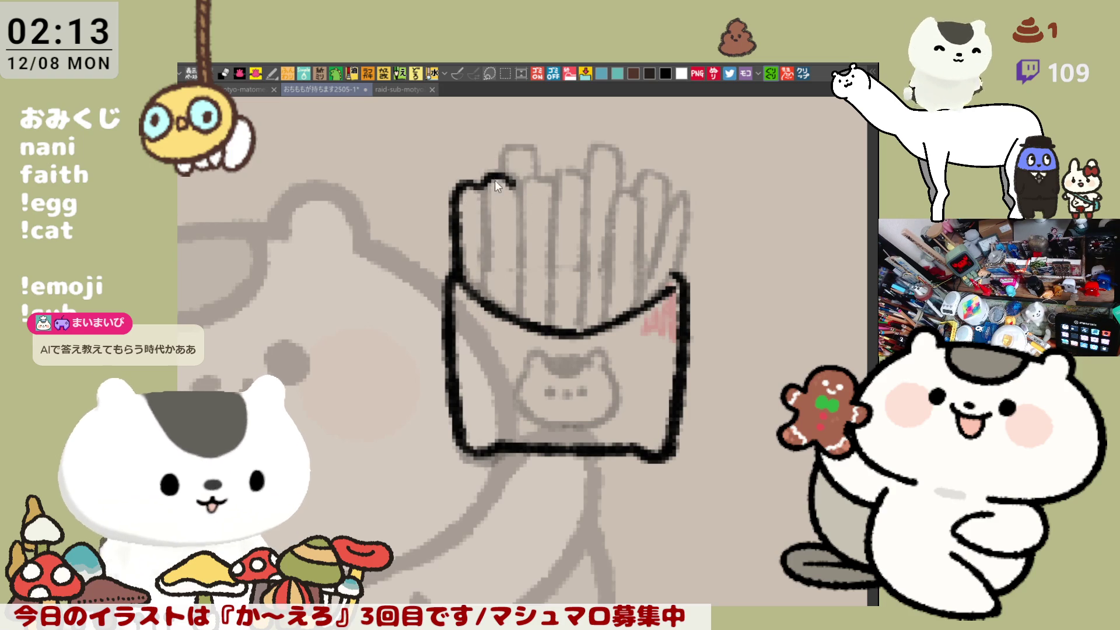
key(ctrl+z)
- Ink the first fry's arched top and its side, redrawing misplaced strokes
mouse_move(482, 186)
mouse_down()
mouse_move(517, 182)
mouse_move(521, 170)
mouse_move(588, 175)
mouse_up()
key(ctrl+z)
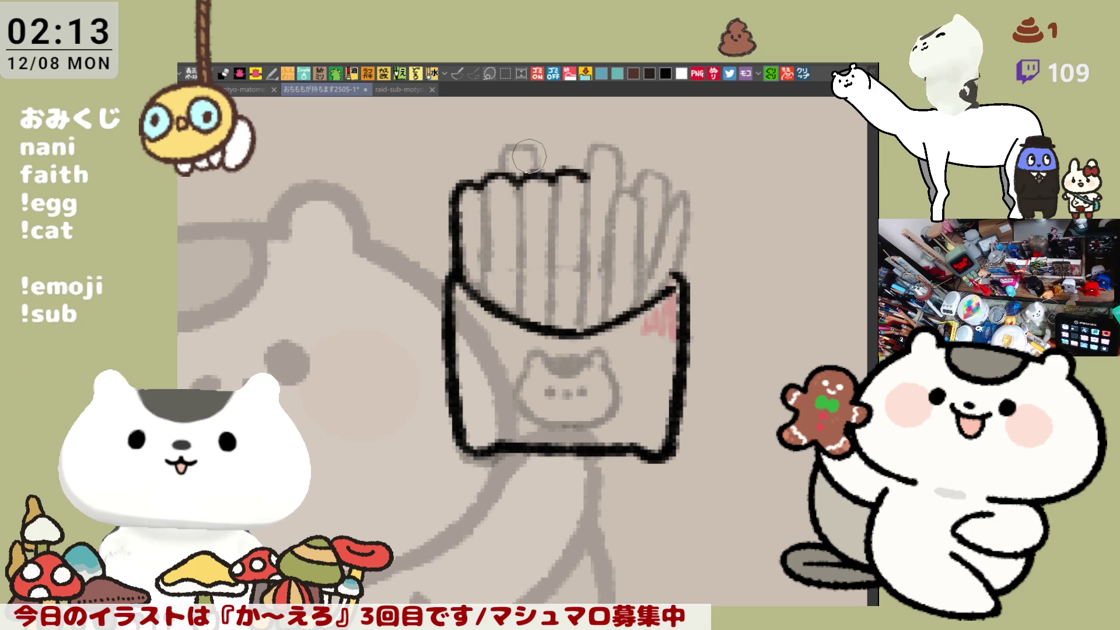
mouse_move(518, 178)
mouse_down()
mouse_move(532, 213)
mouse_move(540, 199)
mouse_move(555, 210)
mouse_up()
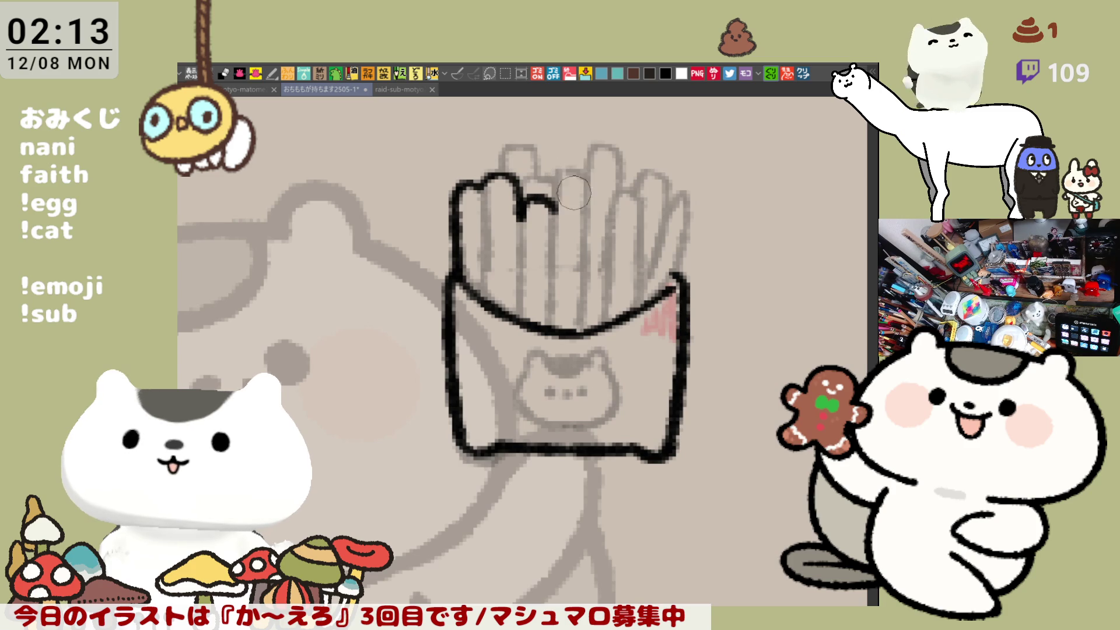
key(ctrl+z)
mouse_move(528, 201)
mouse_down()
mouse_move(548, 190)
mouse_move(553, 213)
mouse_move(531, 201)
mouse_move(552, 208)
mouse_move(569, 169)
mouse_move(589, 169)
mouse_up()
key(ctrl+z)
key(ctrl+z)
key(ctrl+z)
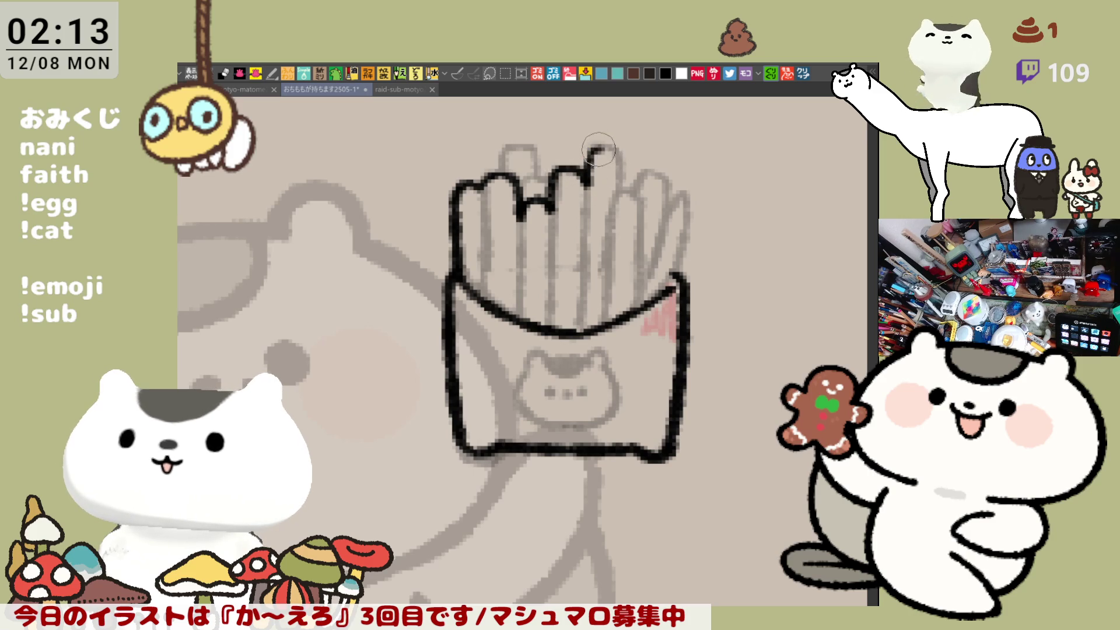
- Outline the middle fry's arched top and the rightmost fry's top and inner edge
mouse_move(586, 170)
mouse_down()
mouse_move(619, 149)
mouse_move(624, 182)
mouse_up()
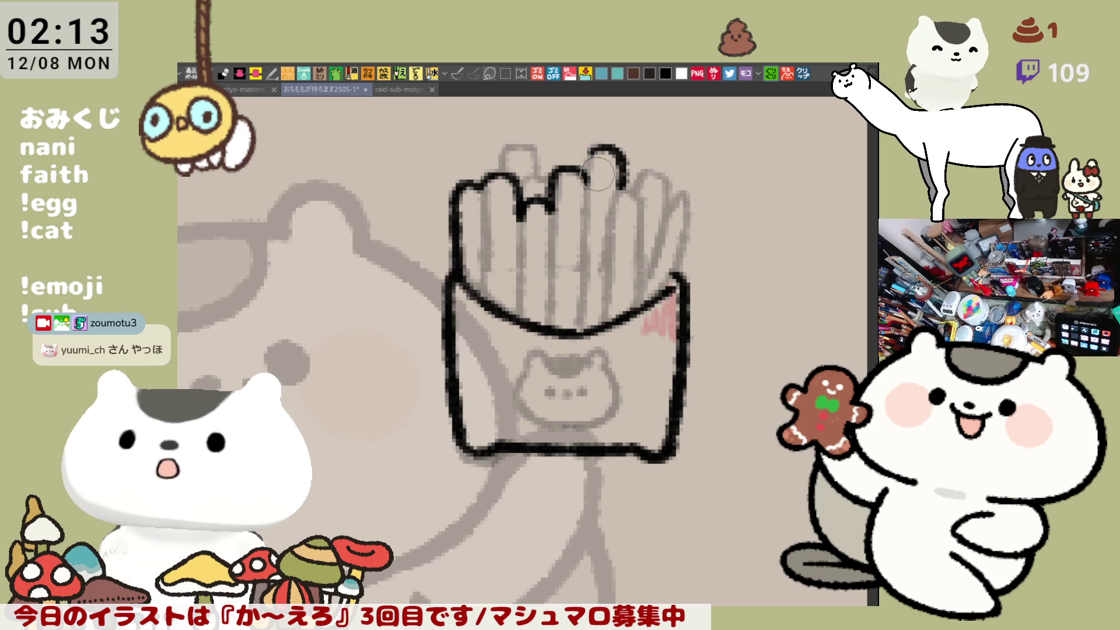
drag(592, 150, 586, 186)
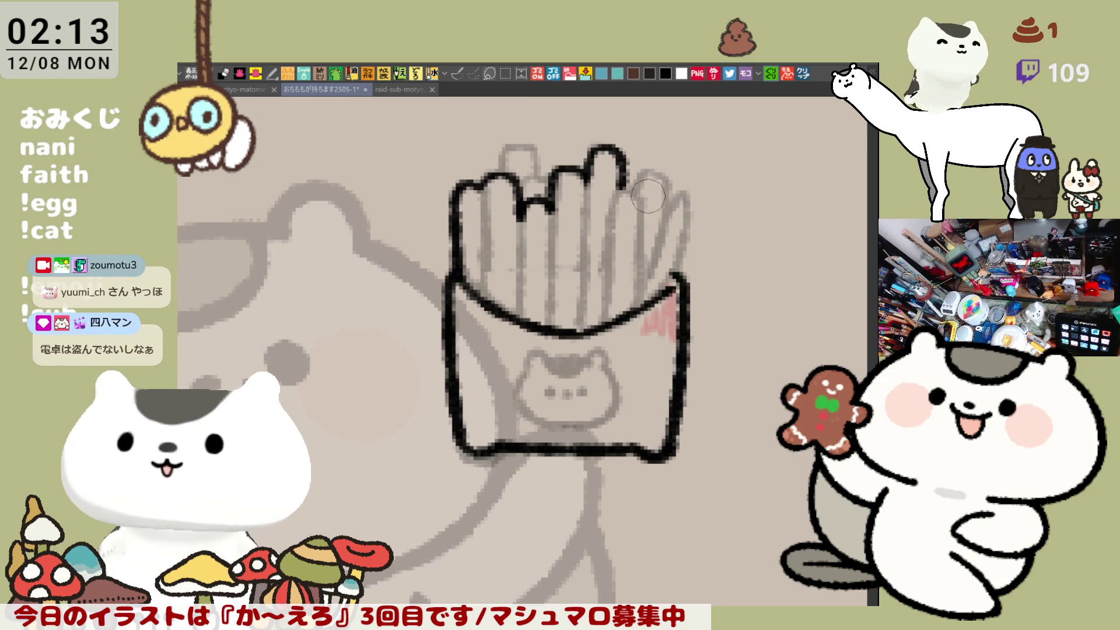
drag(622, 189, 637, 198)
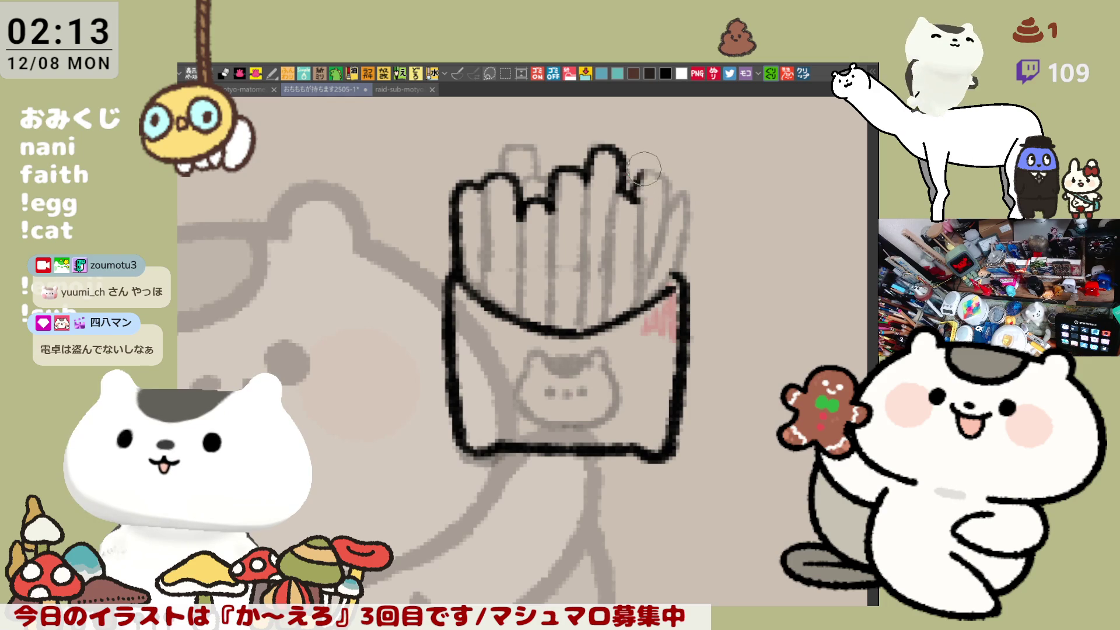
mouse_move(637, 185)
mouse_down()
mouse_move(669, 204)
mouse_move(648, 169)
mouse_move(663, 207)
mouse_move(639, 286)
mouse_move(667, 225)
mouse_up()
key(ctrl+z)
key(ctrl+z)
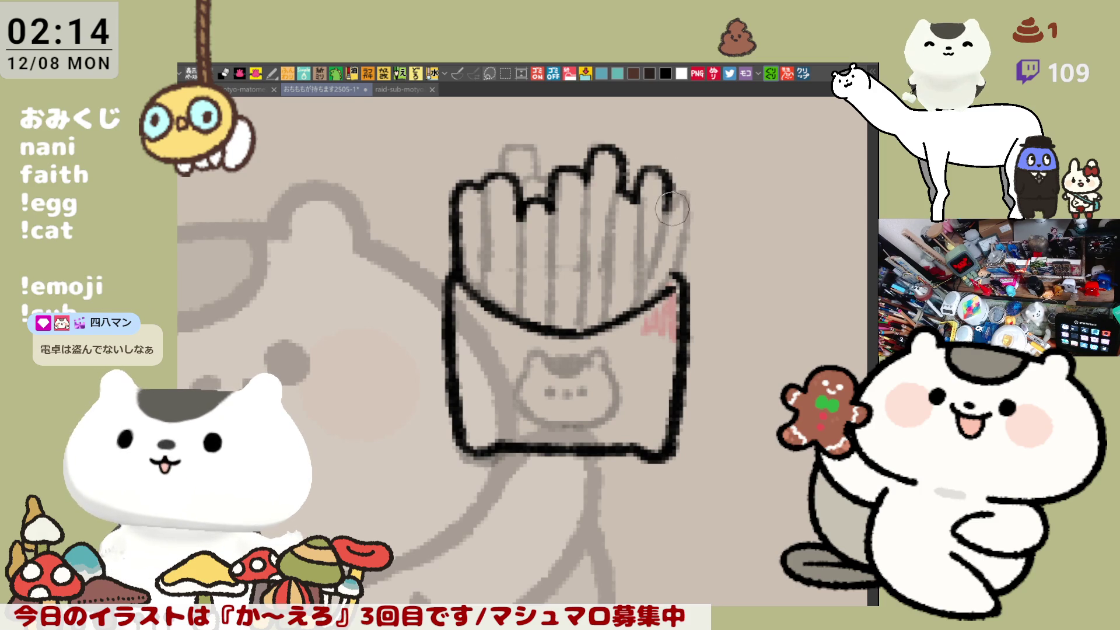
drag(673, 202, 640, 287)
key(ctrl+z)
drag(668, 217, 640, 288)
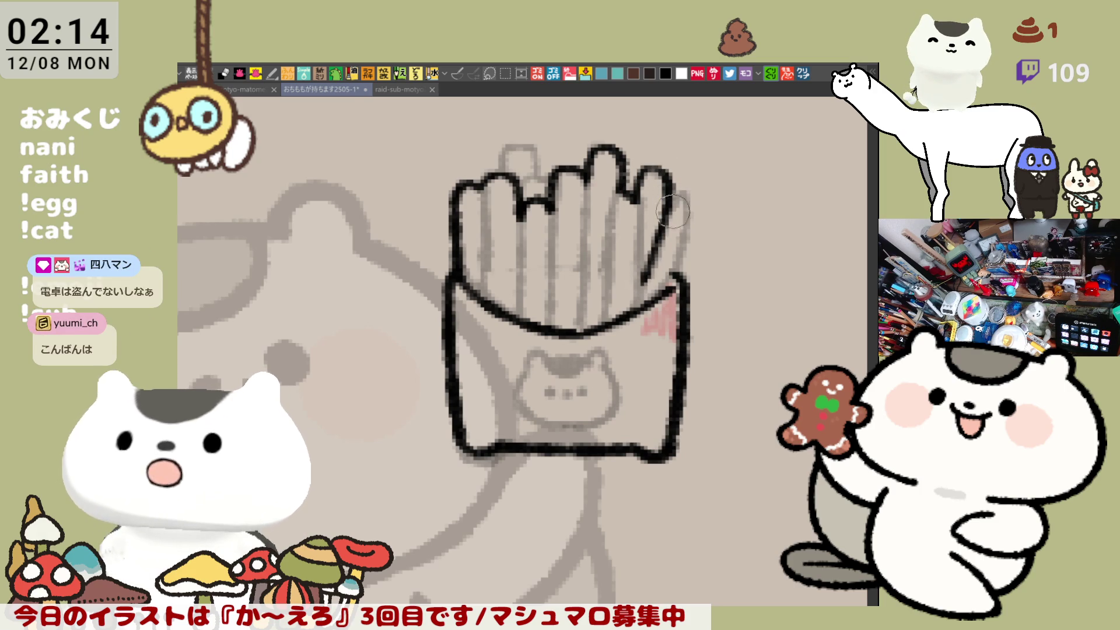
mouse_move(670, 210)
mouse_down()
mouse_move(695, 198)
mouse_move(668, 274)
mouse_up()
key(ctrl+z)
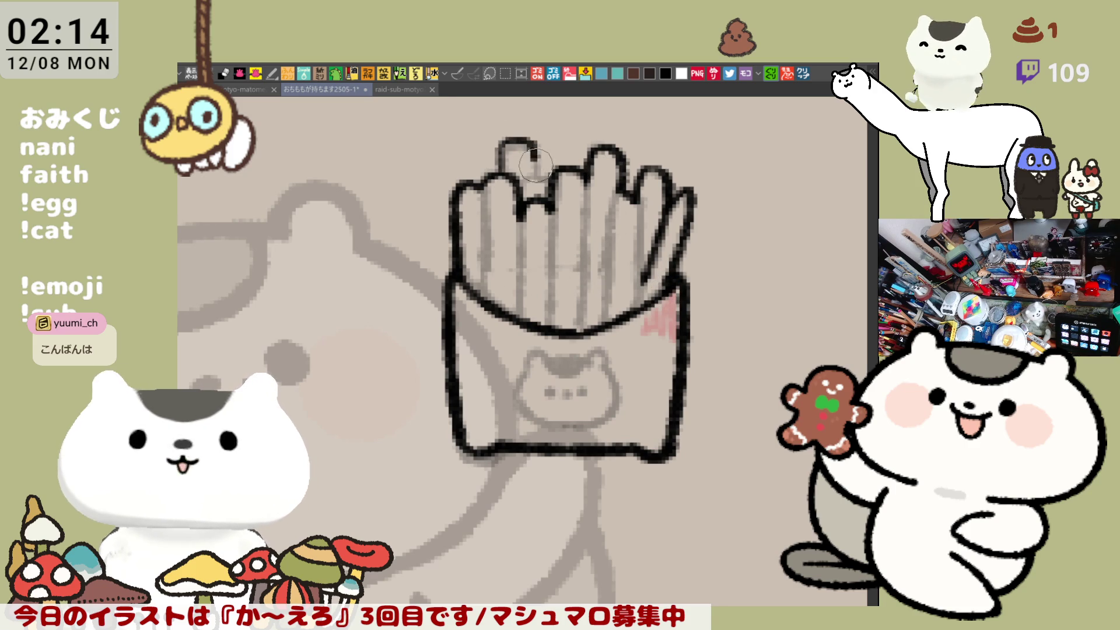
drag(505, 169, 535, 173)
key(ctrl+z)
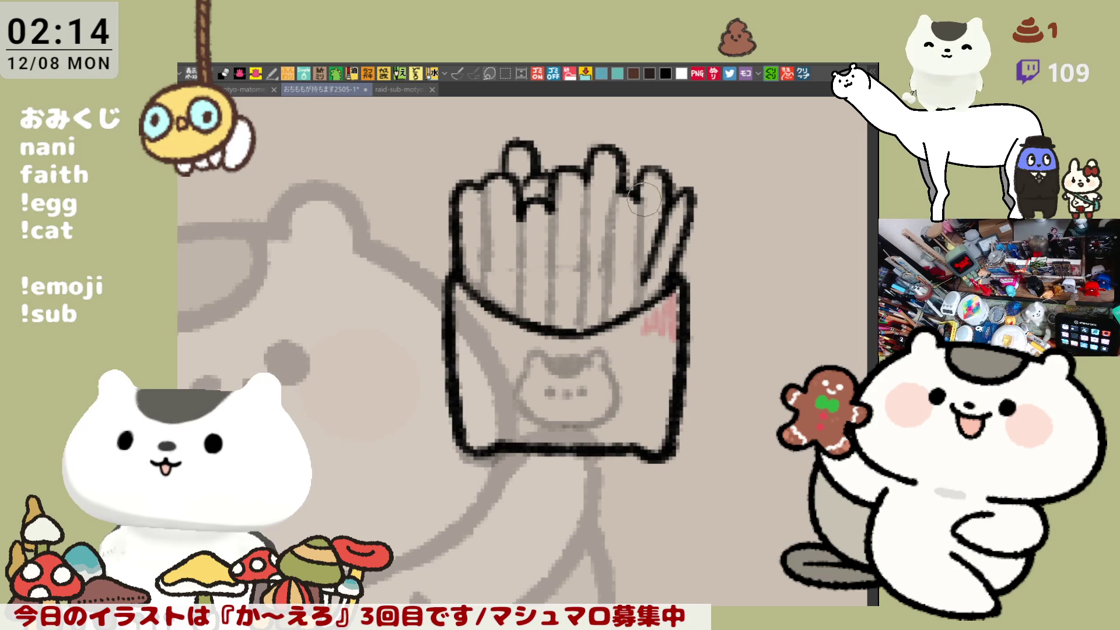
- Trace the right fry's inner edge line down to the carton rim
drag(637, 265, 635, 227)
mouse_move(637, 275)
mouse_down()
mouse_move(641, 175)
mouse_move(639, 242)
mouse_up()
key(ctrl+z)
key(ctrl+y)
key(ctrl+z)
key(ctrl+y)
key(ctrl+z)
key(ctrl+y)
key(ctrl+y)
key(ctrl+z)
key(ctrl+y)
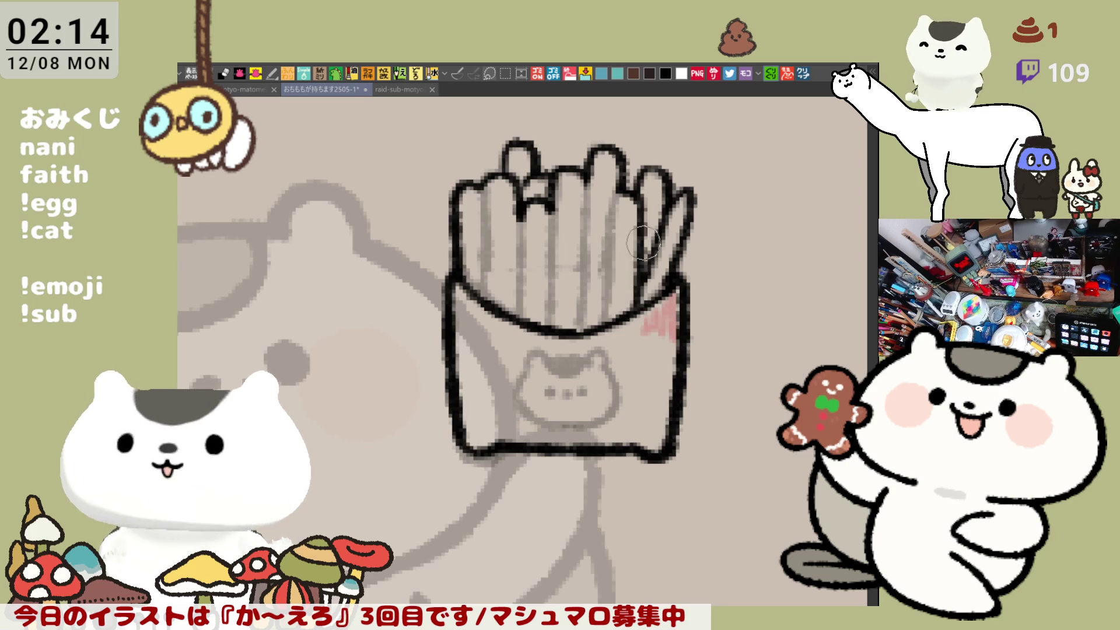
key(ctrl+y)
key(ctrl+z)
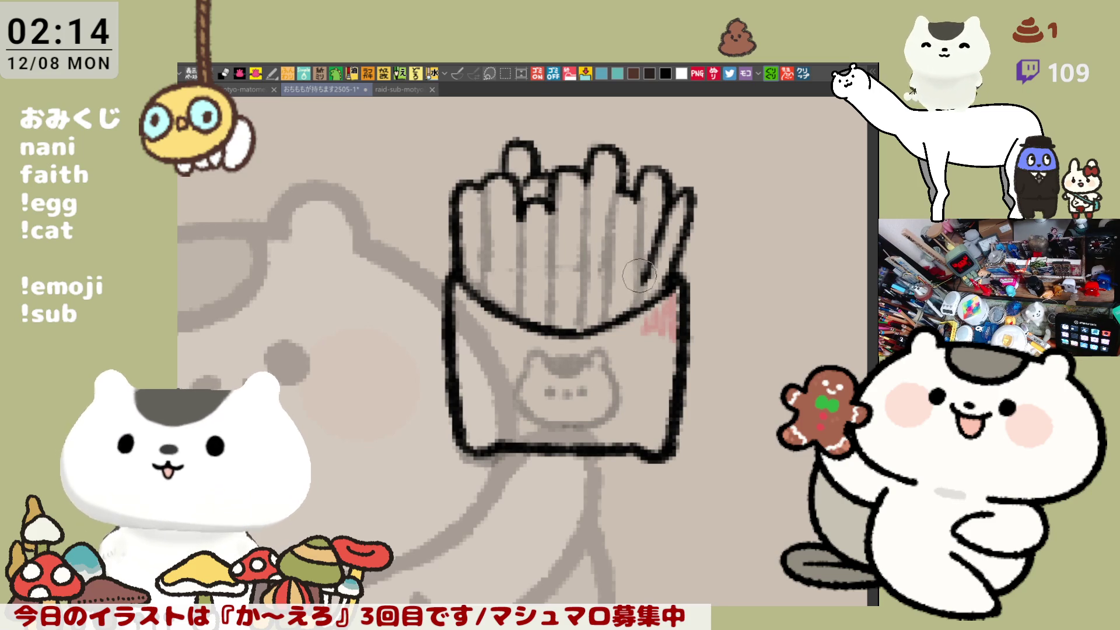
drag(644, 206, 642, 308)
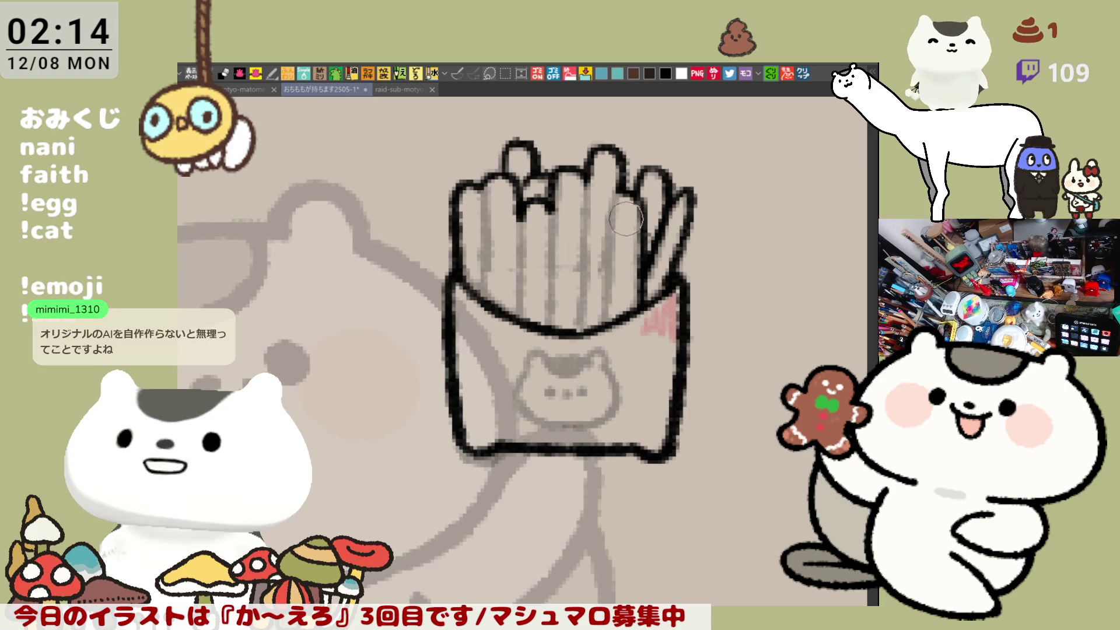
- Draw the right-centre fry's dividing line down to the rim
drag(612, 201, 609, 297)
key(ctrl+z)
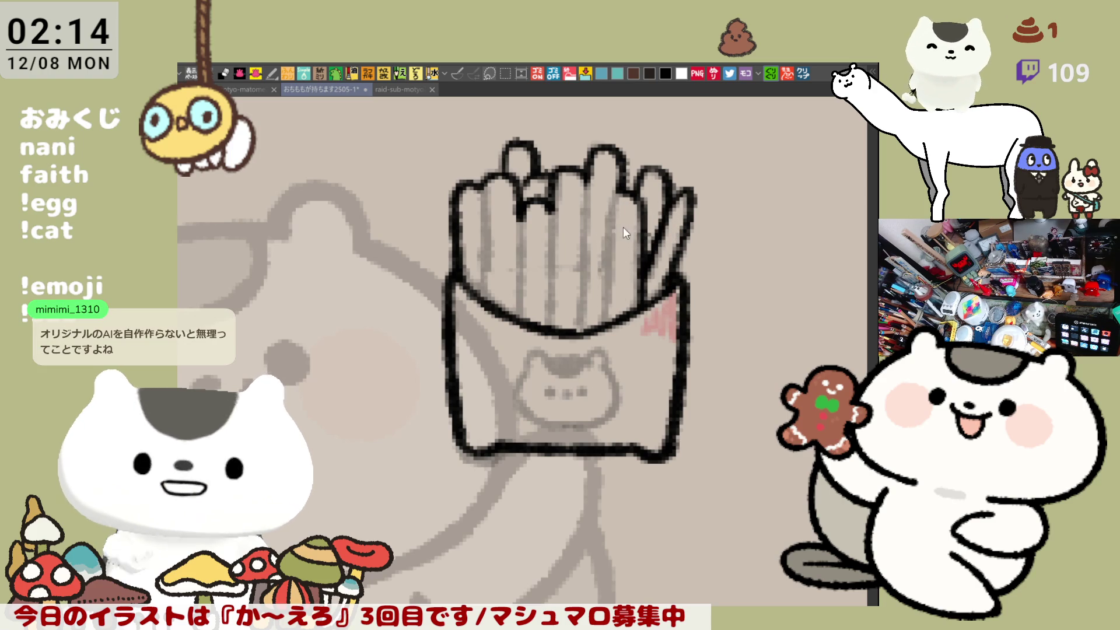
drag(613, 201, 601, 341)
key(ctrl+z)
key(ctrl+z)
drag(616, 195, 604, 332)
key(ctrl+z)
key(ctrl+z)
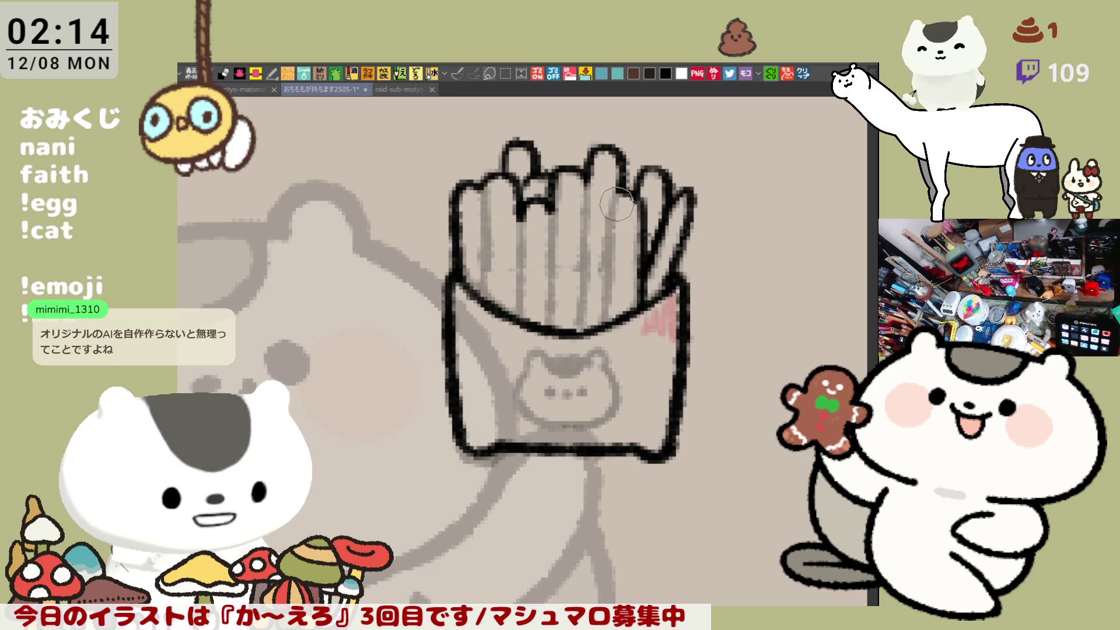
drag(615, 198, 609, 302)
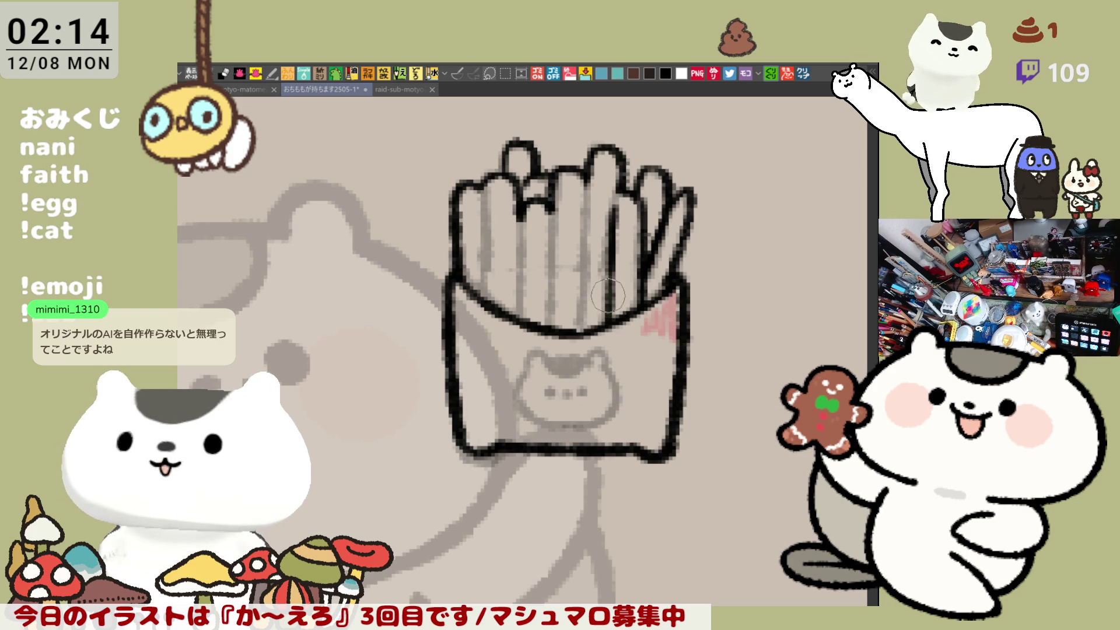
- Ink the vertical line down the centre fry, retrying until it sits right
drag(584, 206, 581, 336)
key(ctrl+z)
drag(584, 199, 581, 329)
key(ctrl+z)
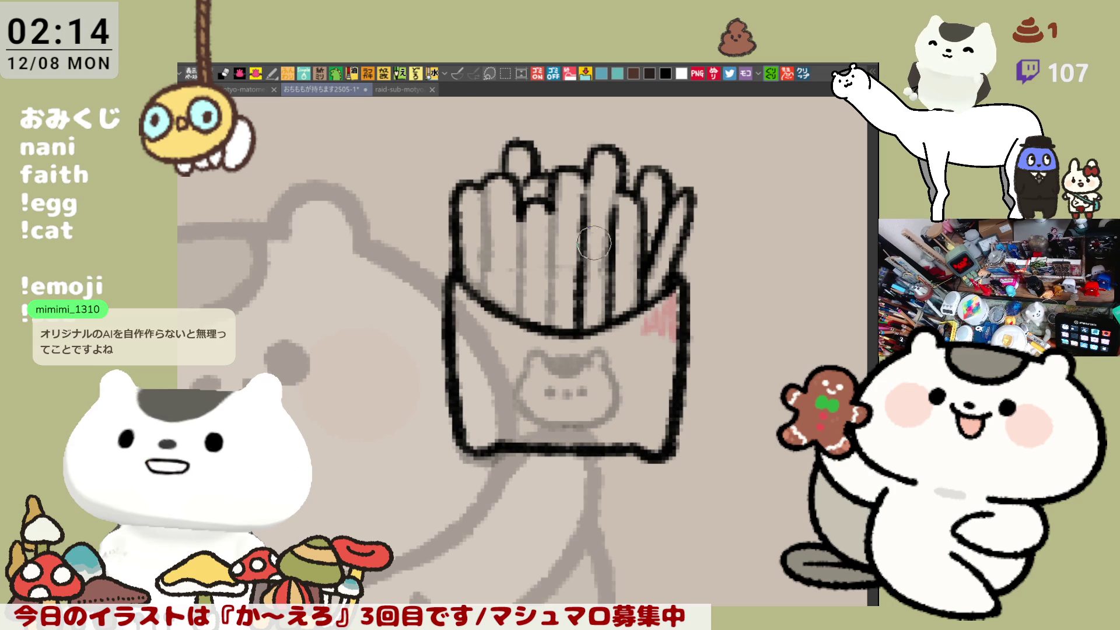
key(ctrl+z)
drag(585, 178, 582, 329)
key(ctrl+z)
drag(585, 170, 586, 260)
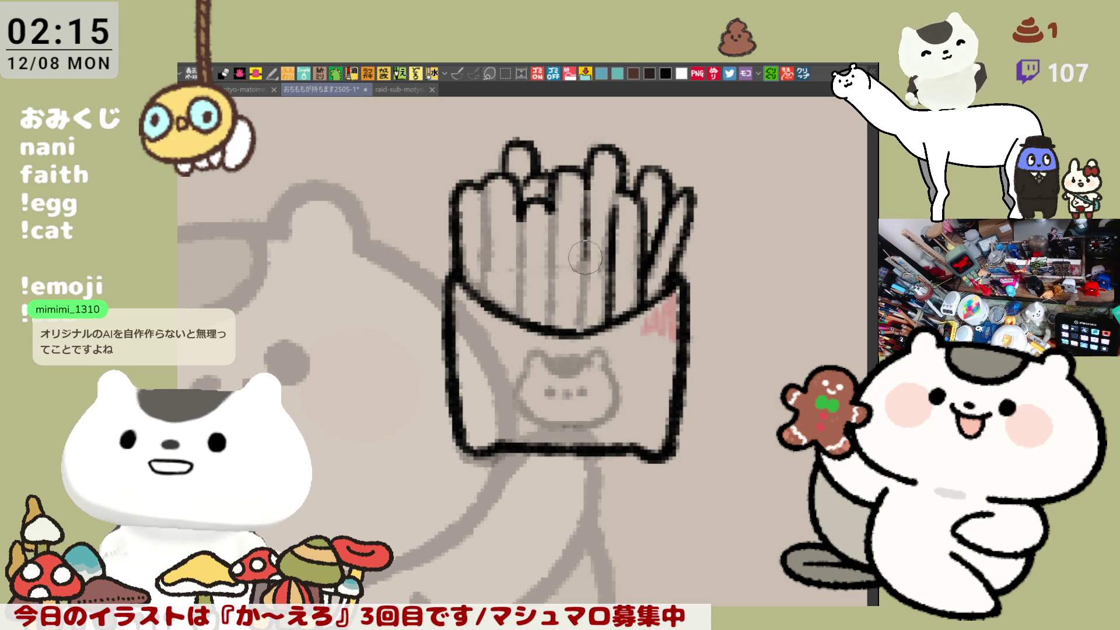
key(ctrl+z)
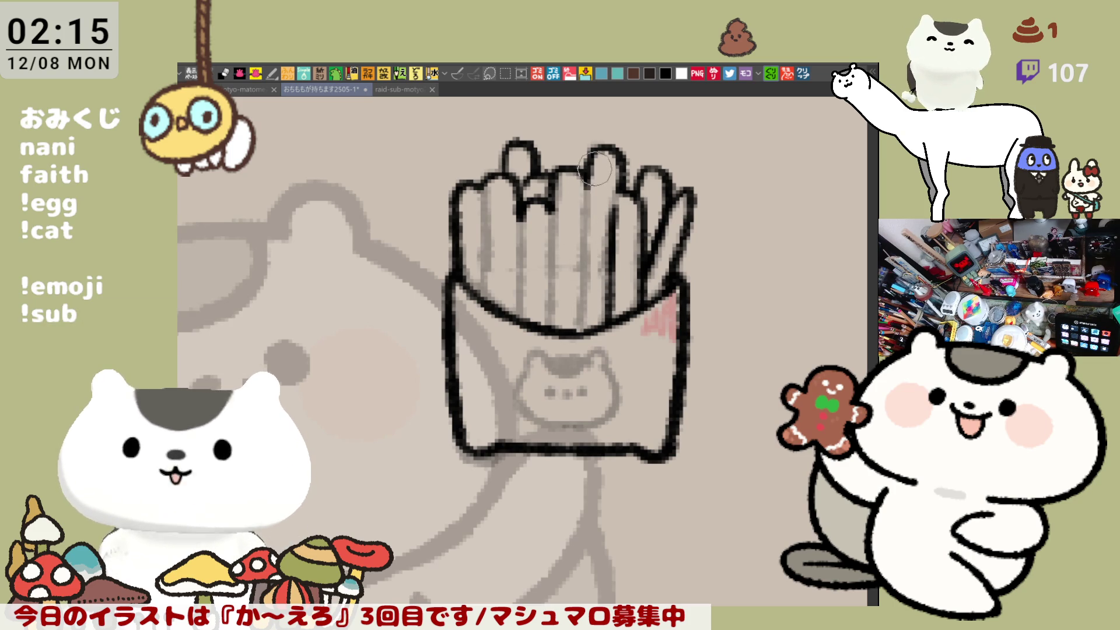
drag(584, 222, 580, 327)
key(ctrl+z)
drag(582, 232, 579, 328)
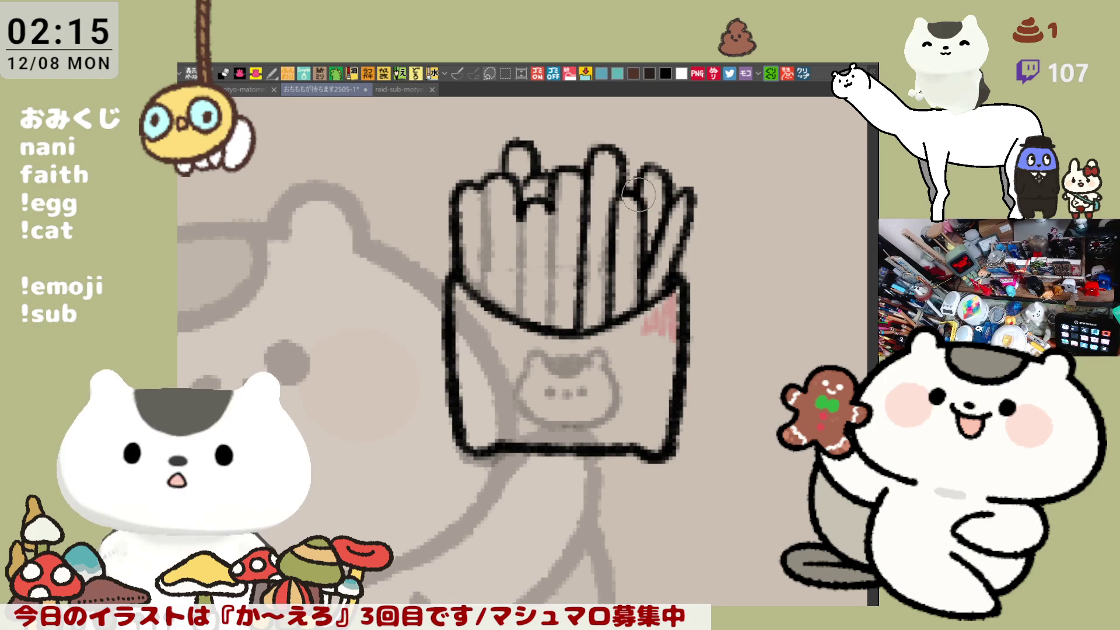
- Draw black dividing lines down the middle and left fries
scroll(649, 181, down, 3)
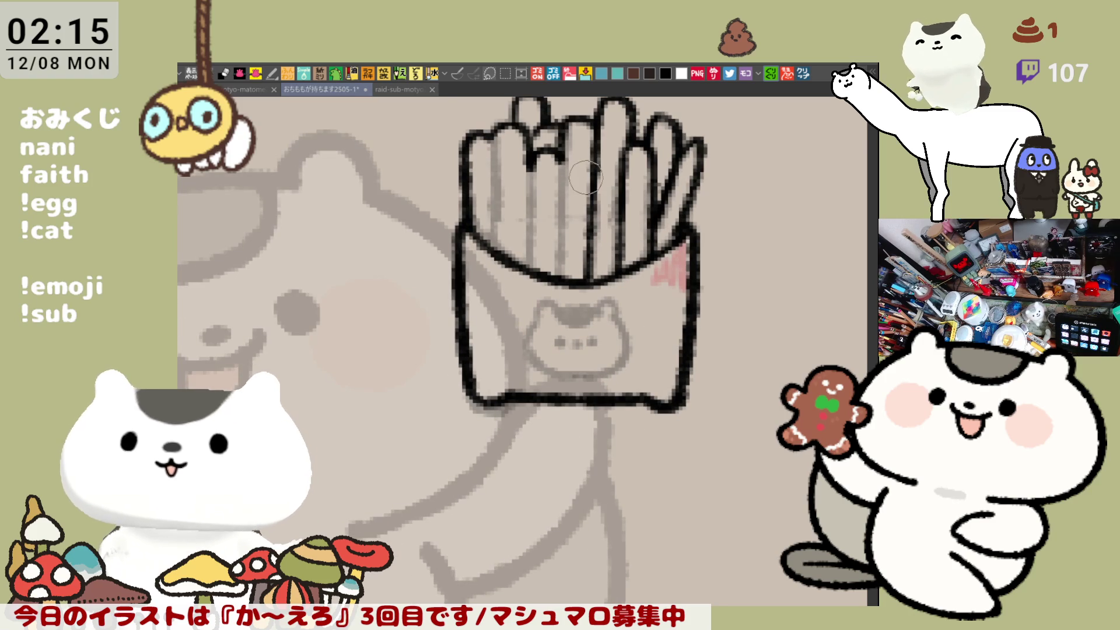
drag(561, 143, 557, 286)
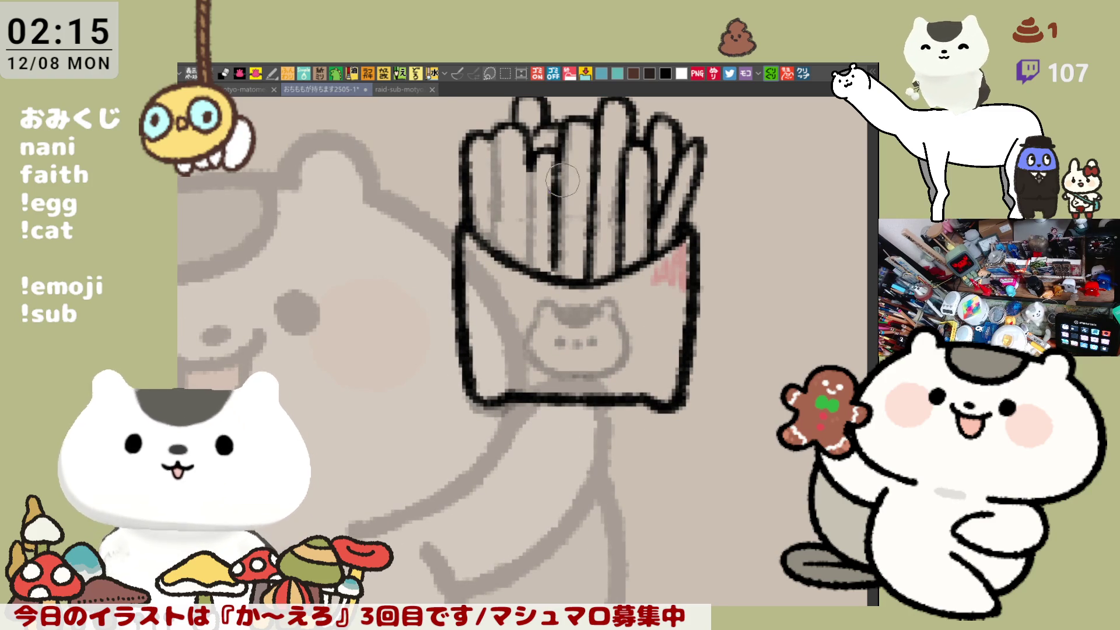
key(ctrl+z)
drag(560, 149, 558, 292)
drag(560, 200, 598, 228)
key(ctrl+z)
mouse_move(595, 155)
mouse_down()
mouse_move(595, 339)
mouse_move(595, 286)
mouse_move(594, 318)
mouse_up()
key(ctrl+z)
drag(564, 194, 567, 300)
key(ctrl+z)
key(ctrl+z)
drag(596, 158, 598, 292)
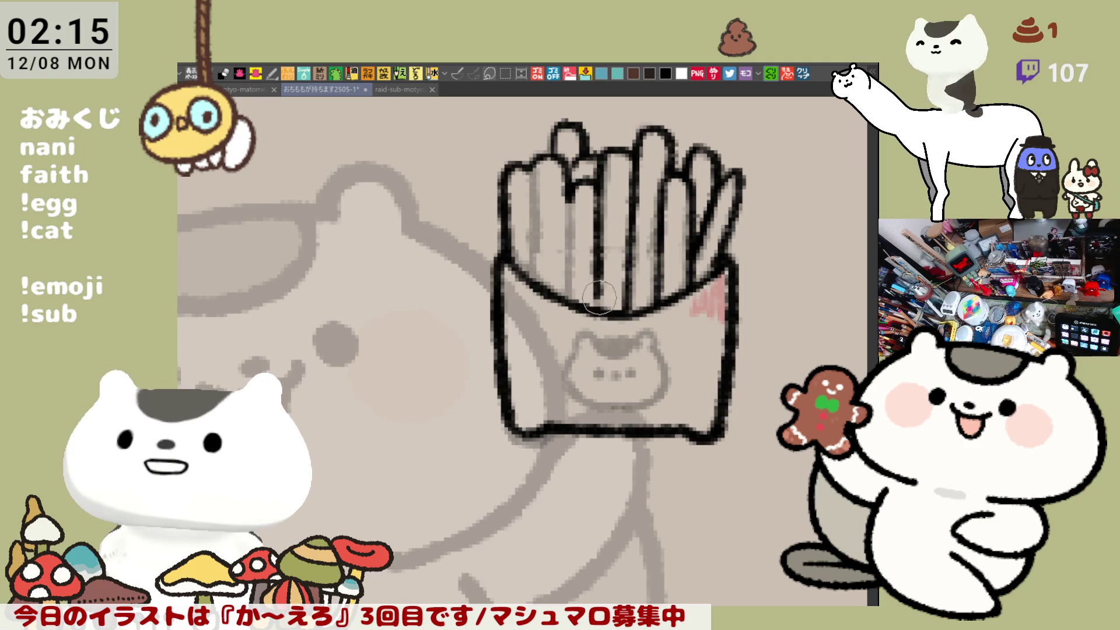
drag(578, 203, 571, 309)
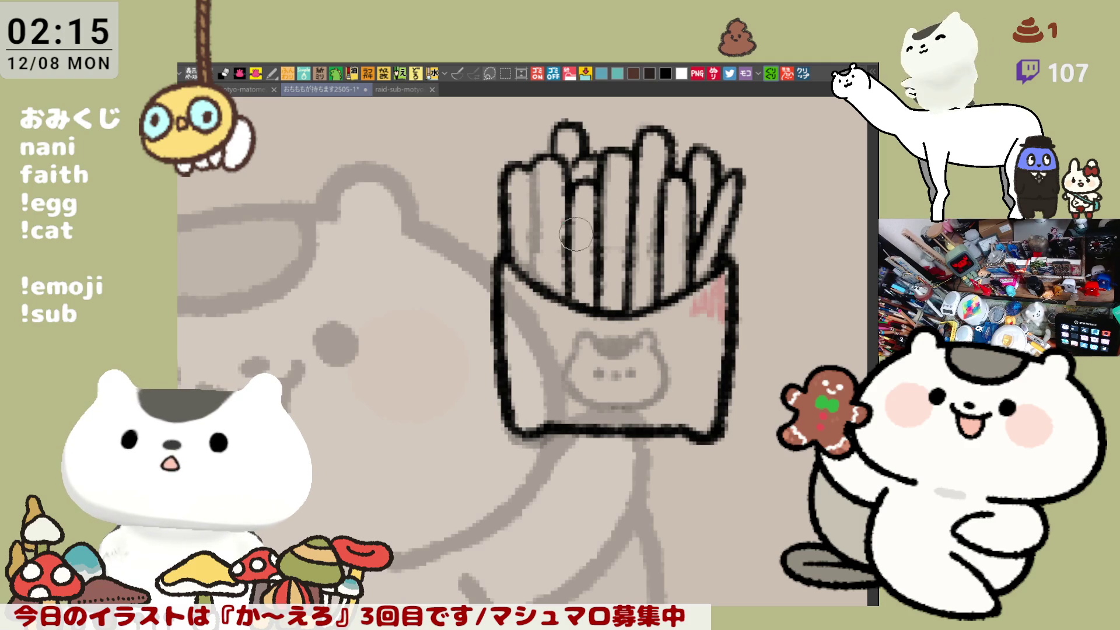
drag(533, 145, 532, 286)
key(ctrl+z)
- Add a diagonal line down the right fry
scroll(604, 338, up, 1)
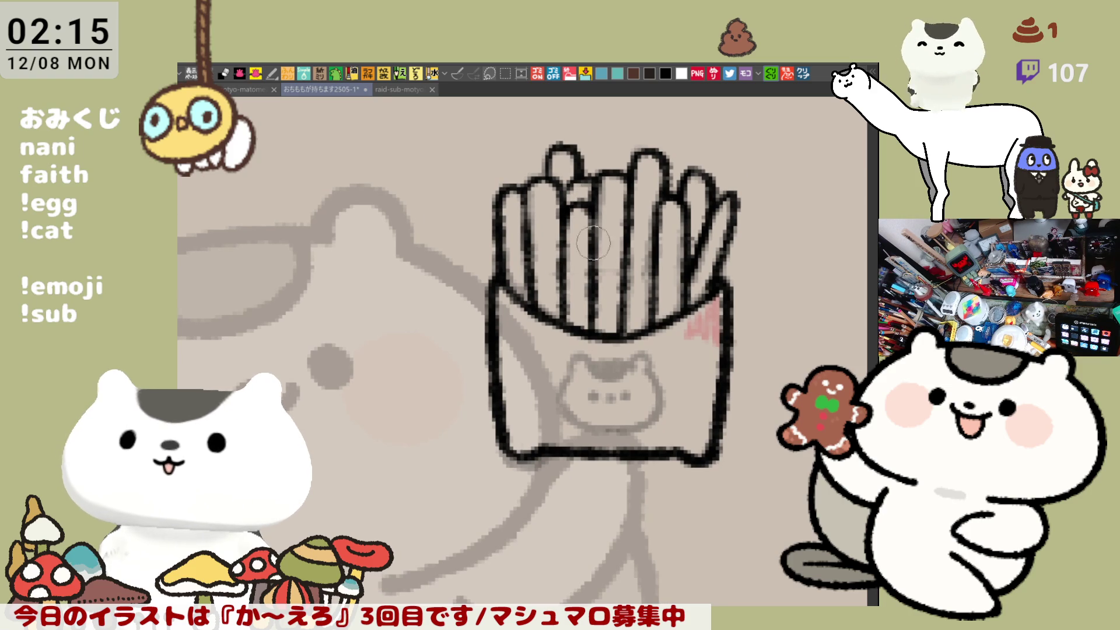
scroll(589, 231, down, 2)
scroll(606, 269, right, 3)
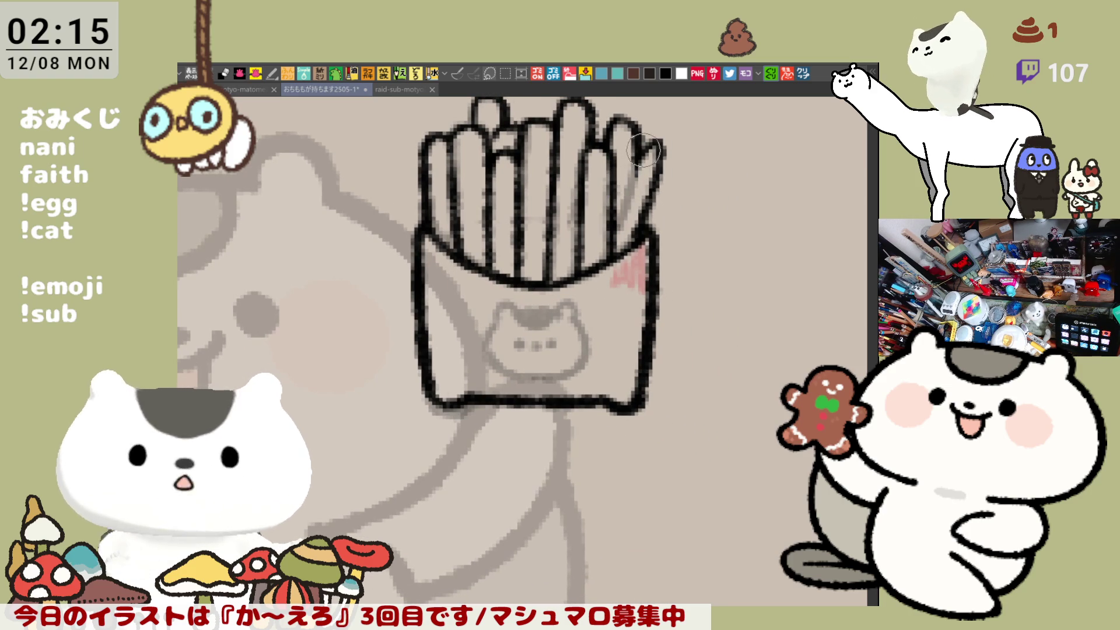
drag(642, 158, 616, 225)
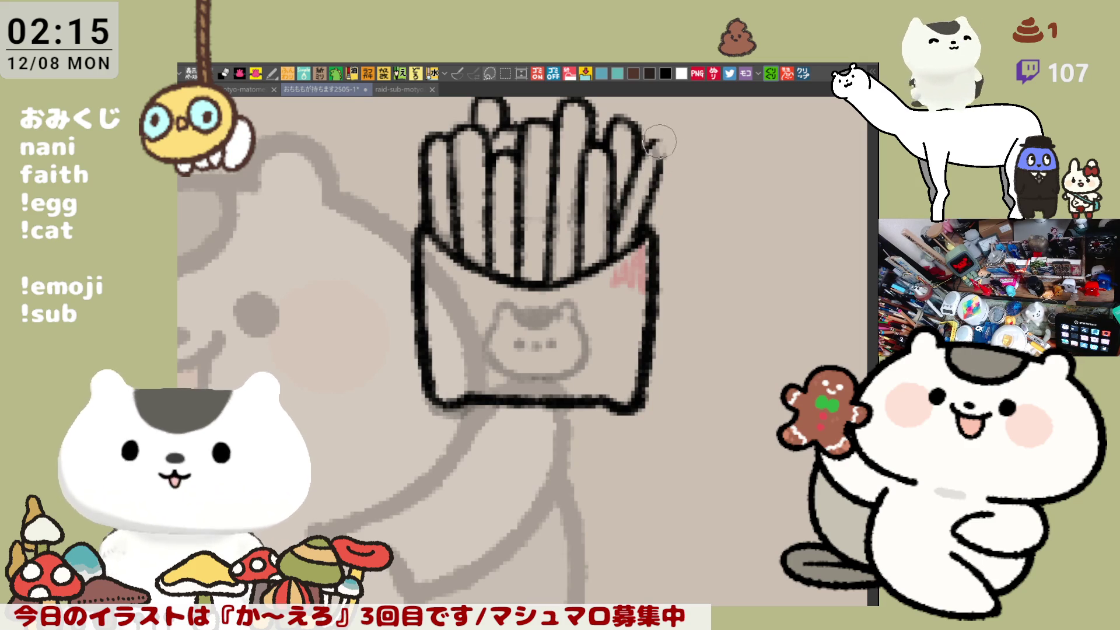
drag(589, 289, 586, 230)
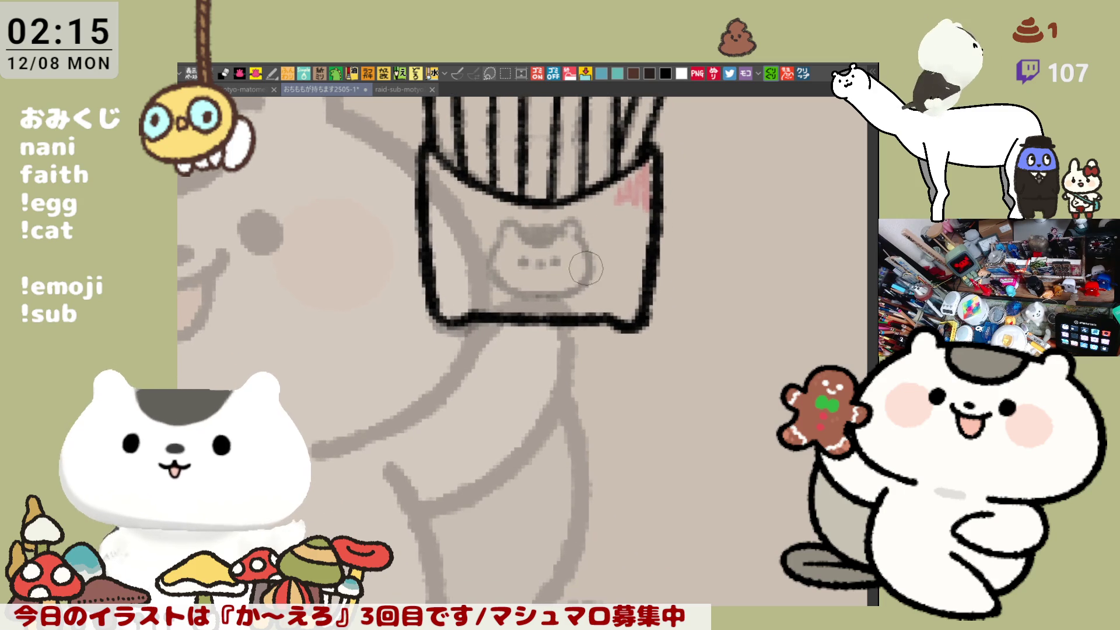
- With the canvas mirrored and zoomed on the emblem, draw the cat's ear curves
key(h)
drag(550, 321, 585, 349)
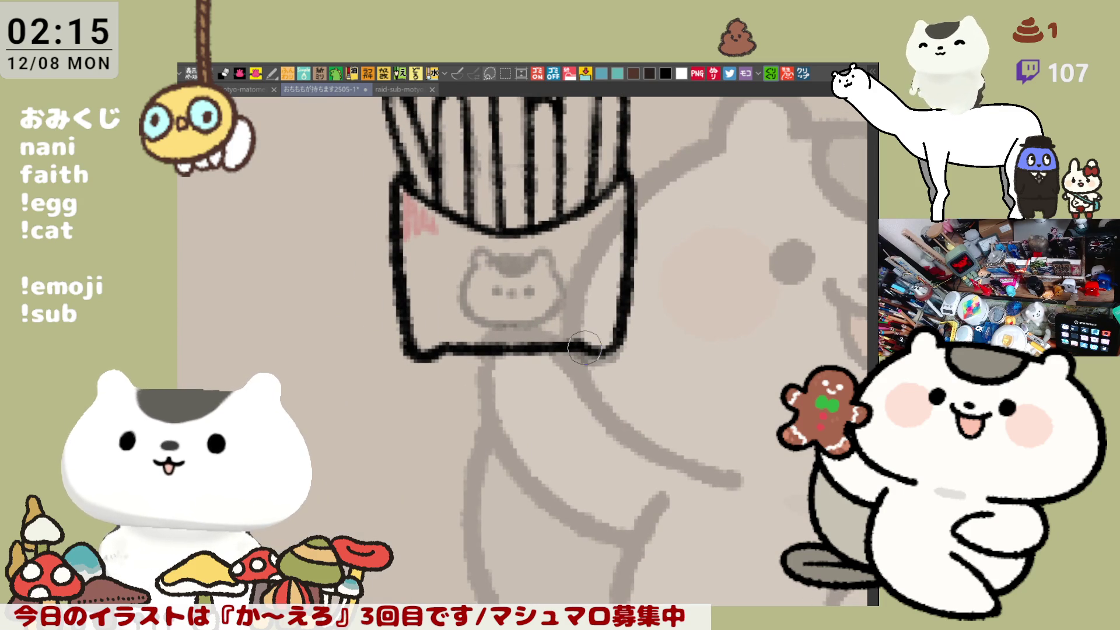
scroll(585, 349, up, 1)
scroll(581, 353, up, 1)
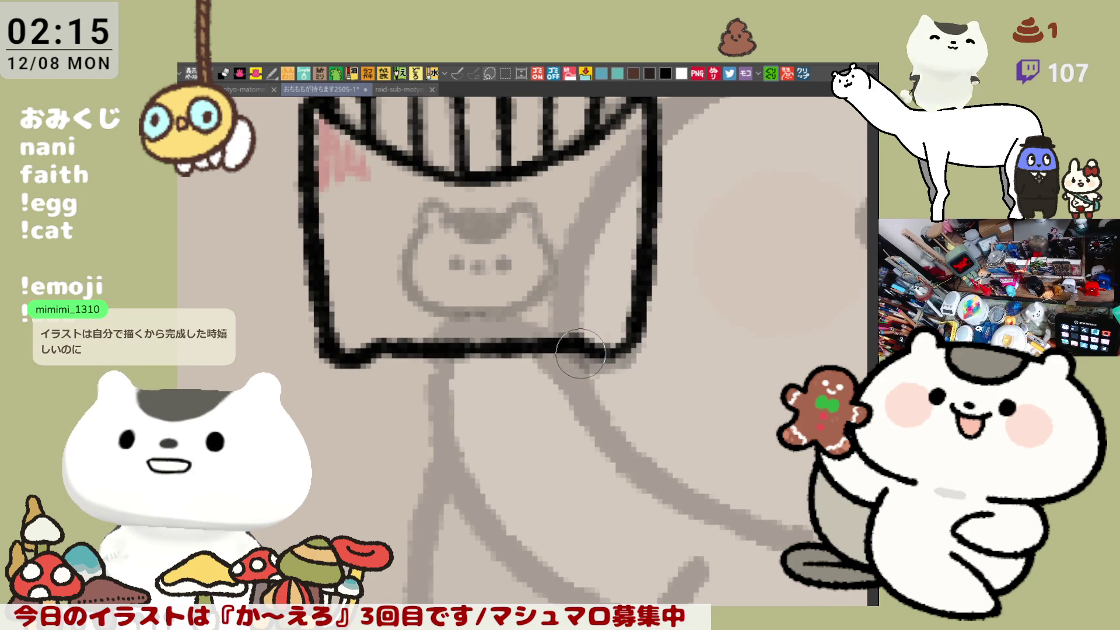
mouse_move(420, 230)
mouse_down()
mouse_move(447, 210)
mouse_move(427, 229)
mouse_move(454, 218)
mouse_move(435, 204)
mouse_move(511, 217)
mouse_up()
key(ctrl+z)
key(ctrl+z)
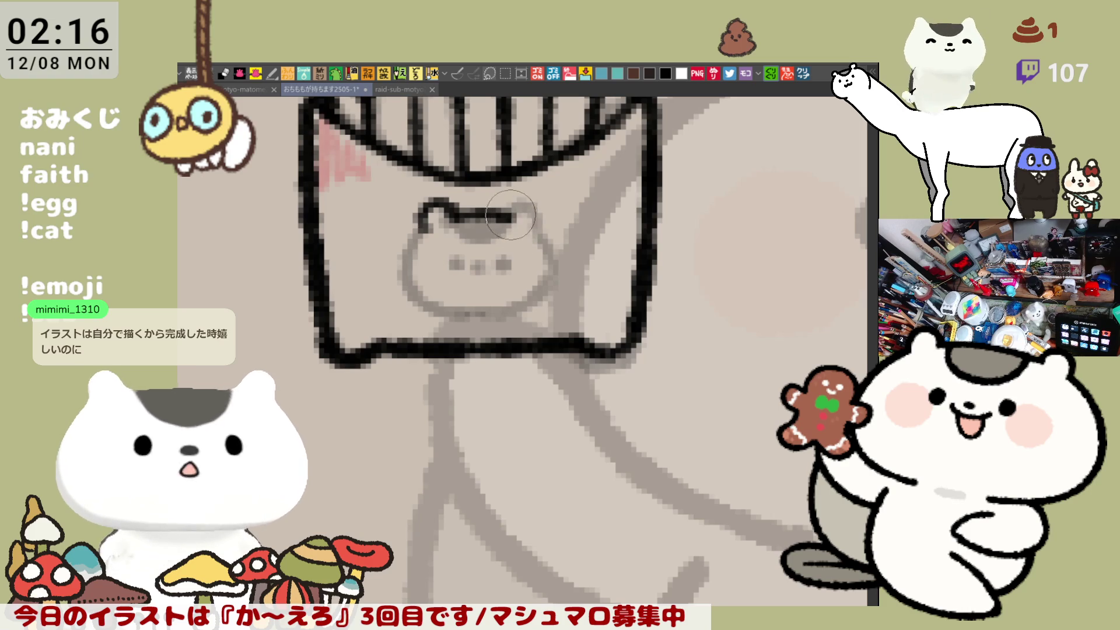
drag(508, 217, 531, 202)
key(ctrl+z)
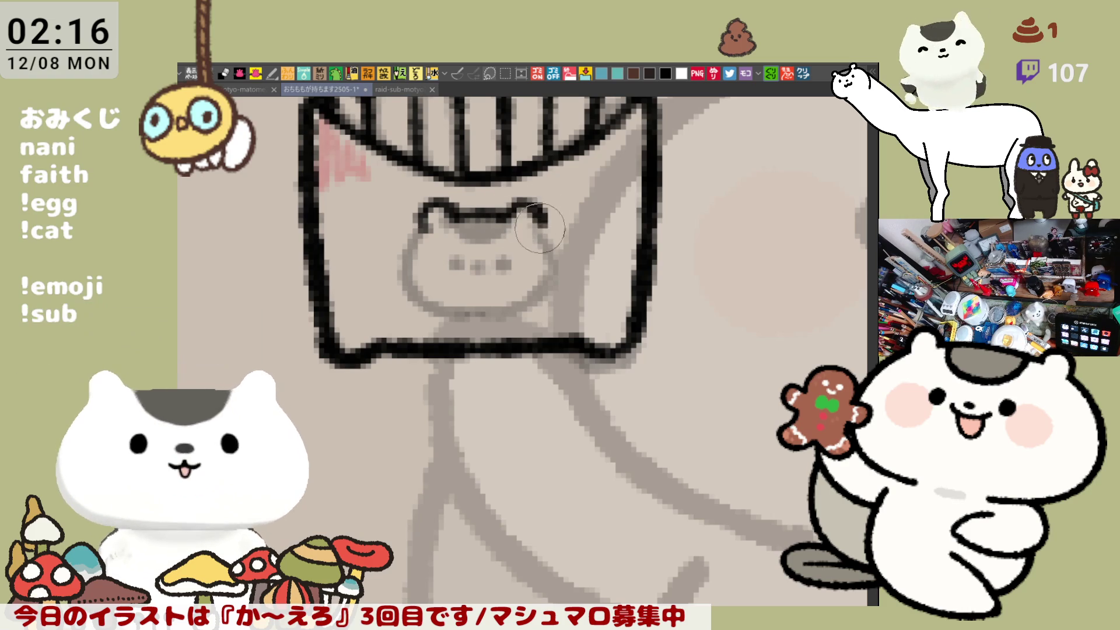
drag(510, 218, 544, 226)
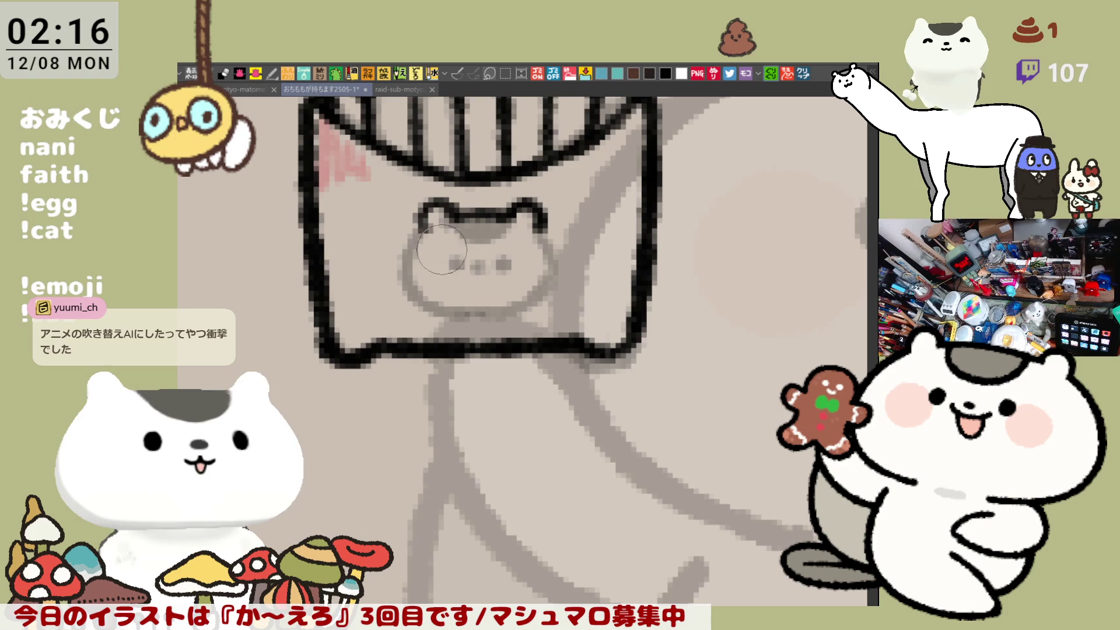
- Trace the left side and lower-left curve of the cat's head outline
drag(420, 221, 436, 307)
key(ctrl+z)
drag(421, 205, 412, 292)
key(ctrl+z)
drag(421, 205, 411, 294)
key(ctrl+z)
mouse_move(421, 206)
mouse_down()
mouse_move(405, 275)
mouse_move(461, 312)
mouse_up()
key(ctrl+z)
mouse_move(421, 206)
mouse_down()
mouse_move(405, 280)
mouse_move(461, 312)
mouse_up()
key(ctrl+z)
drag(409, 265, 461, 315)
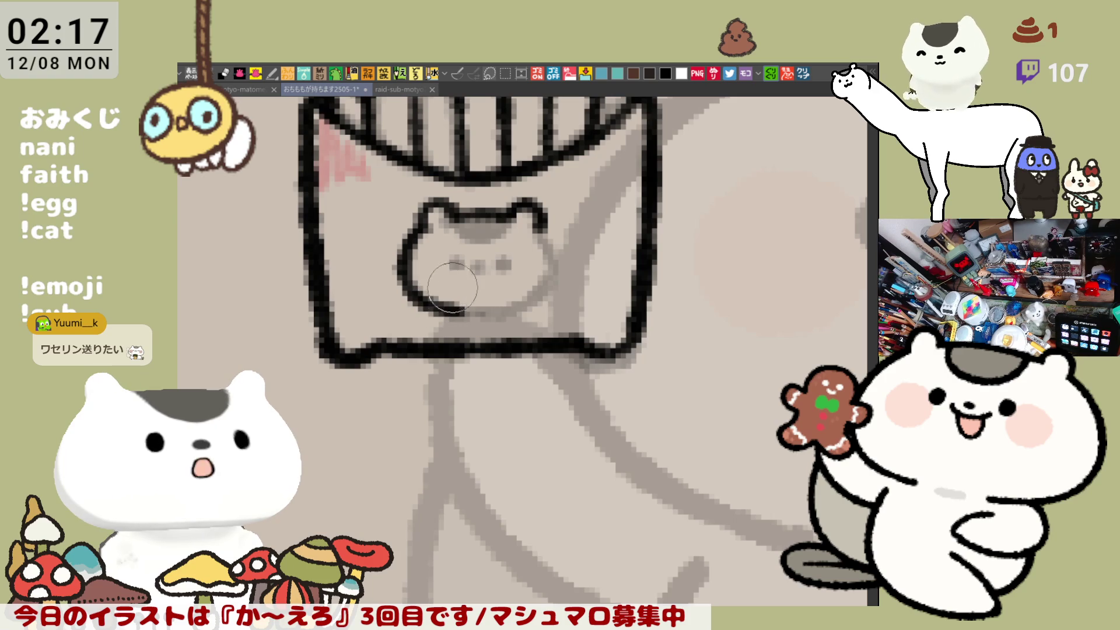
- Unmirror the canvas, redraw the lower head outline, and darken the forehead patch
key(h)
mouse_move(475, 225)
mouse_down()
mouse_move(464, 274)
mouse_move(525, 318)
mouse_up()
key(ctrl+z)
key(ctrl+z)
mouse_move(477, 225)
mouse_down()
mouse_move(525, 318)
mouse_move(461, 248)
mouse_move(523, 310)
mouse_move(552, 306)
mouse_up()
key(ctrl+z)
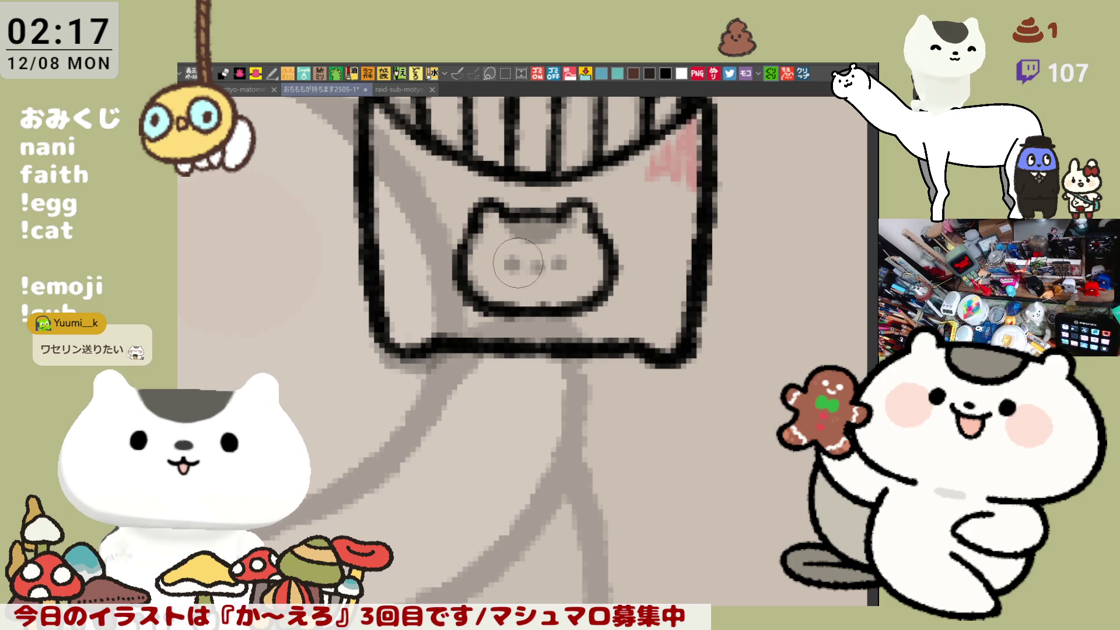
drag(519, 227, 553, 240)
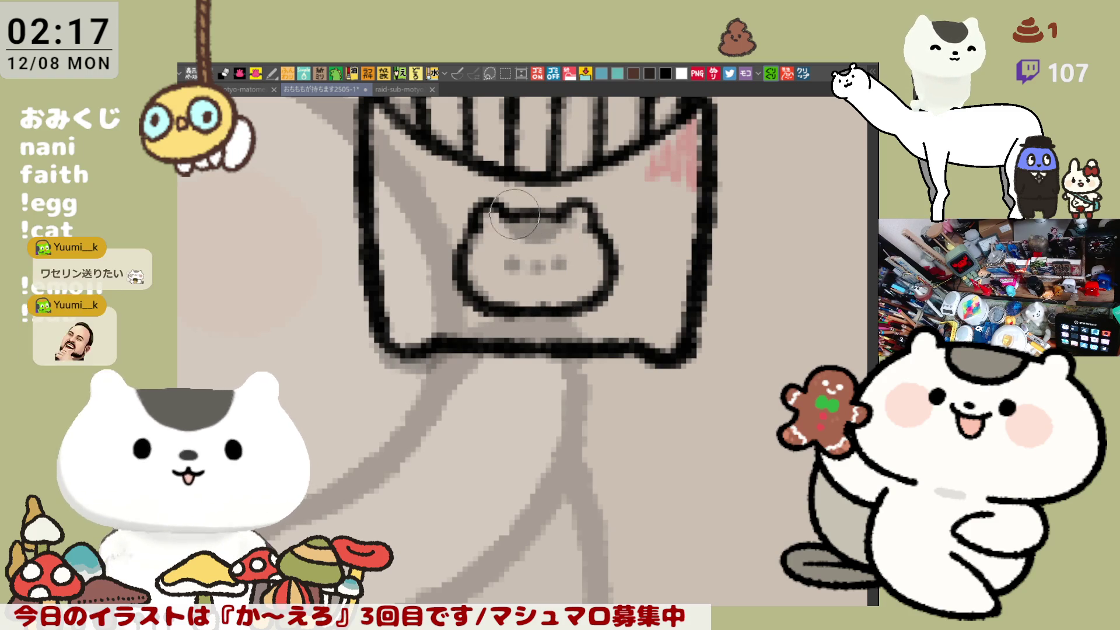
- Dot both cat eyes solid black and add the nose dots between them
click(511, 260)
click(511, 259)
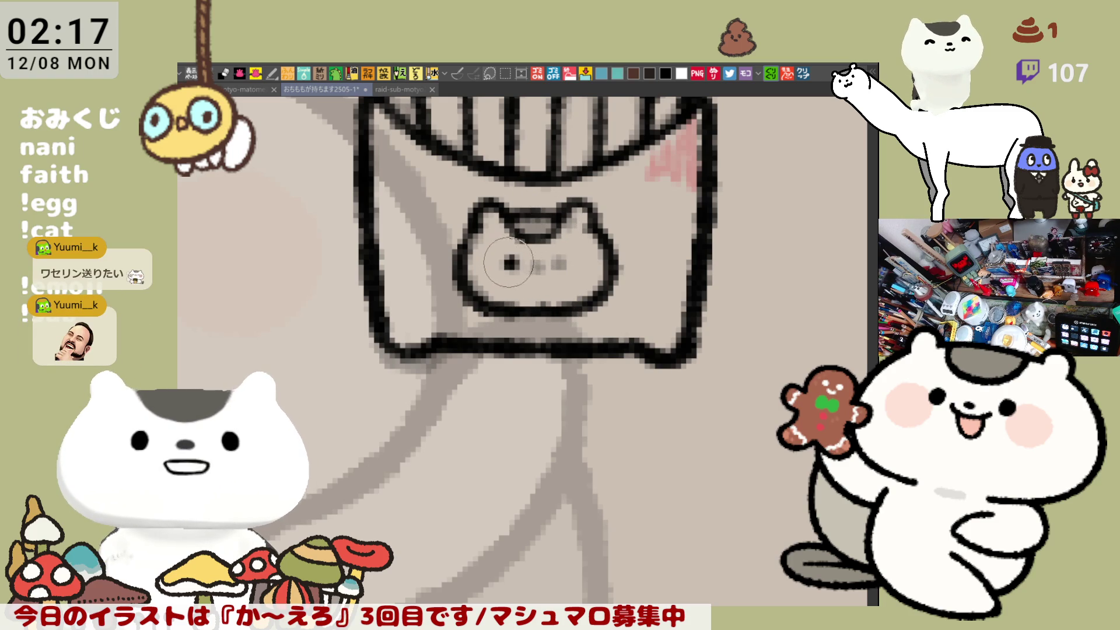
click(561, 262)
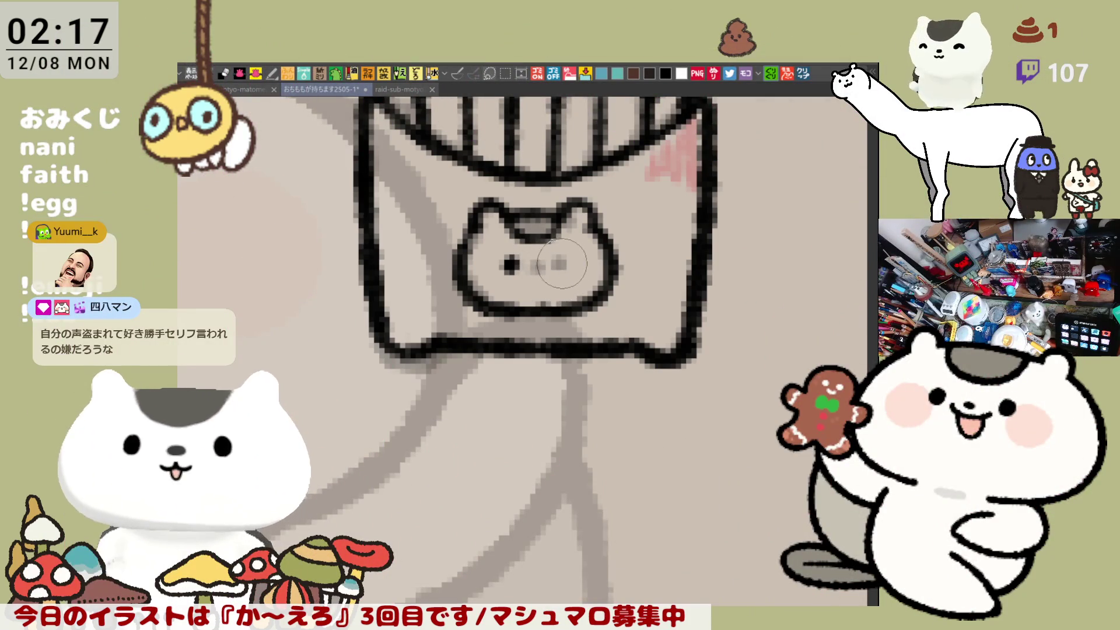
click(559, 264)
click(559, 264)
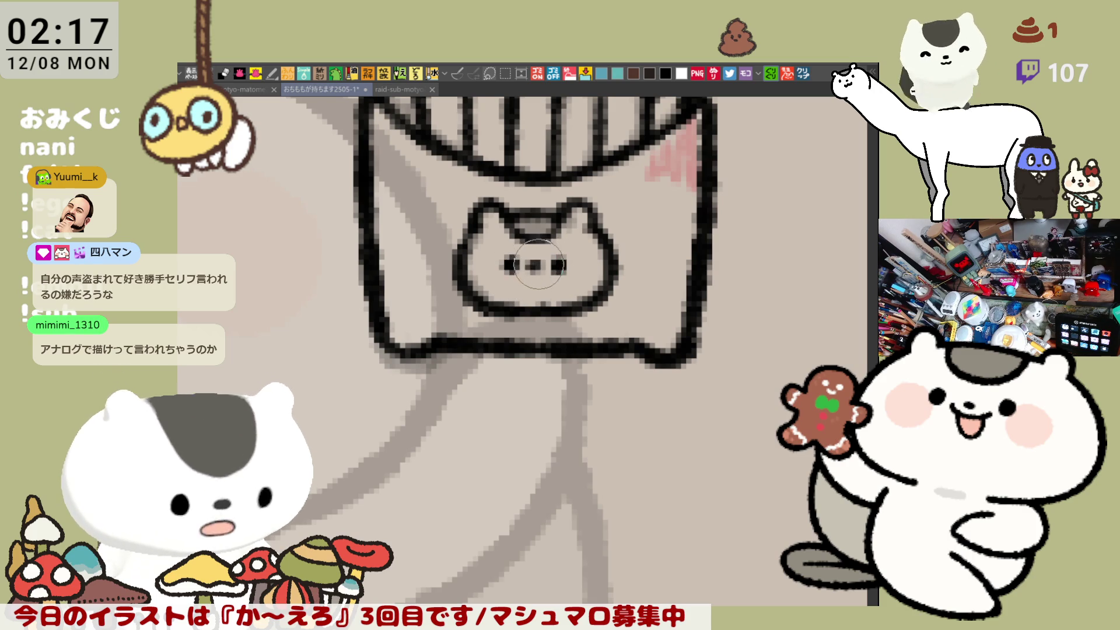
click(535, 267)
click(548, 267)
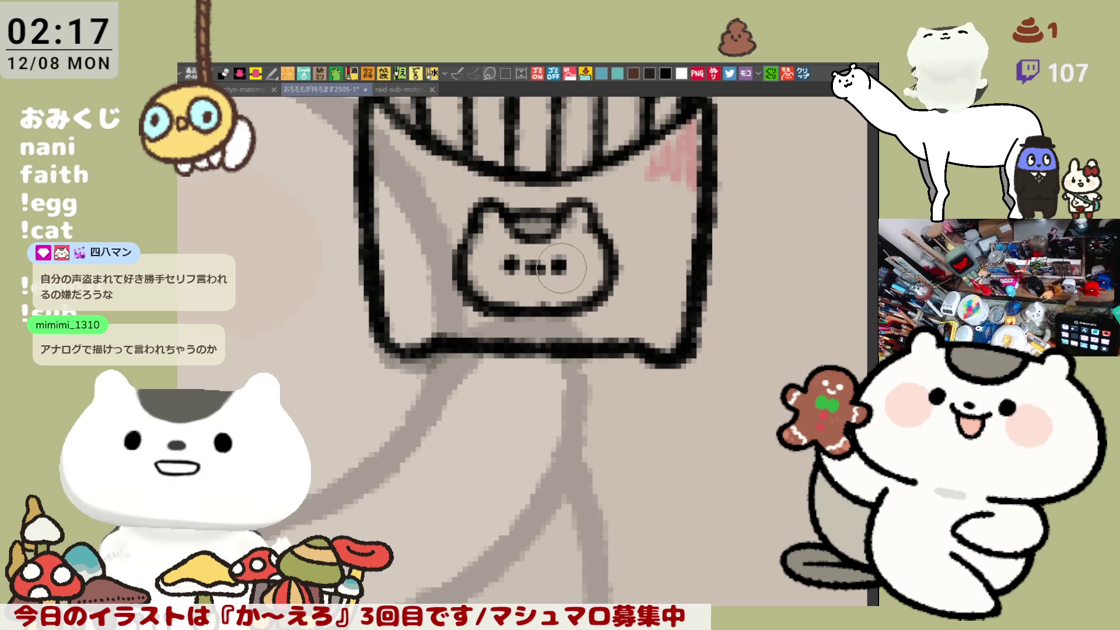
- Mirror the canvas back and center the whole fries drawing in view
key(h)
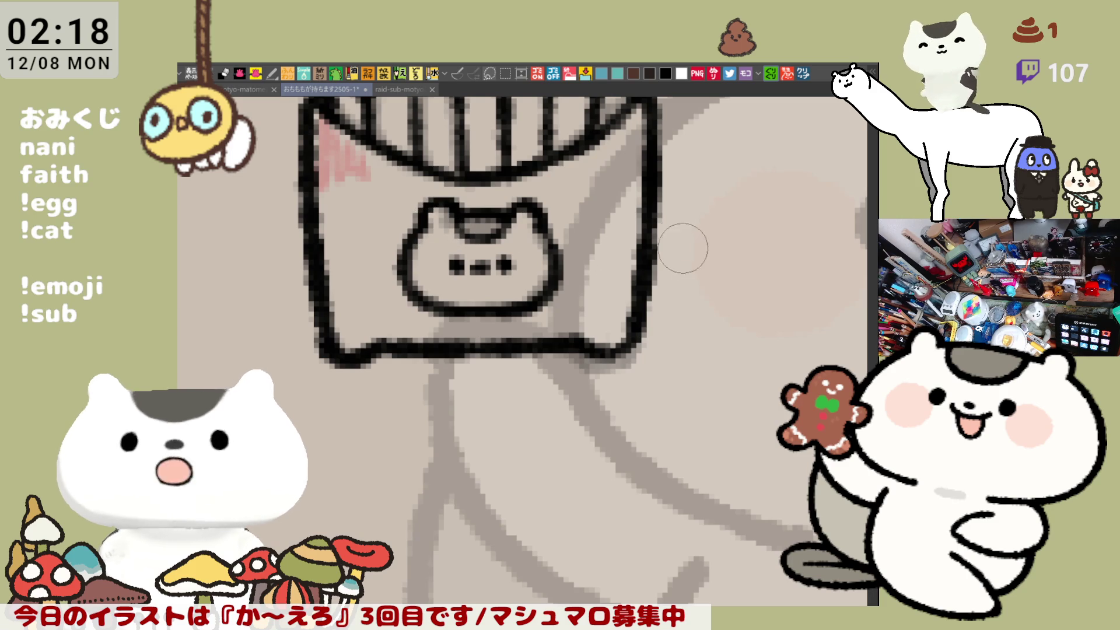
drag(680, 243, 656, 342)
drag(636, 239, 635, 344)
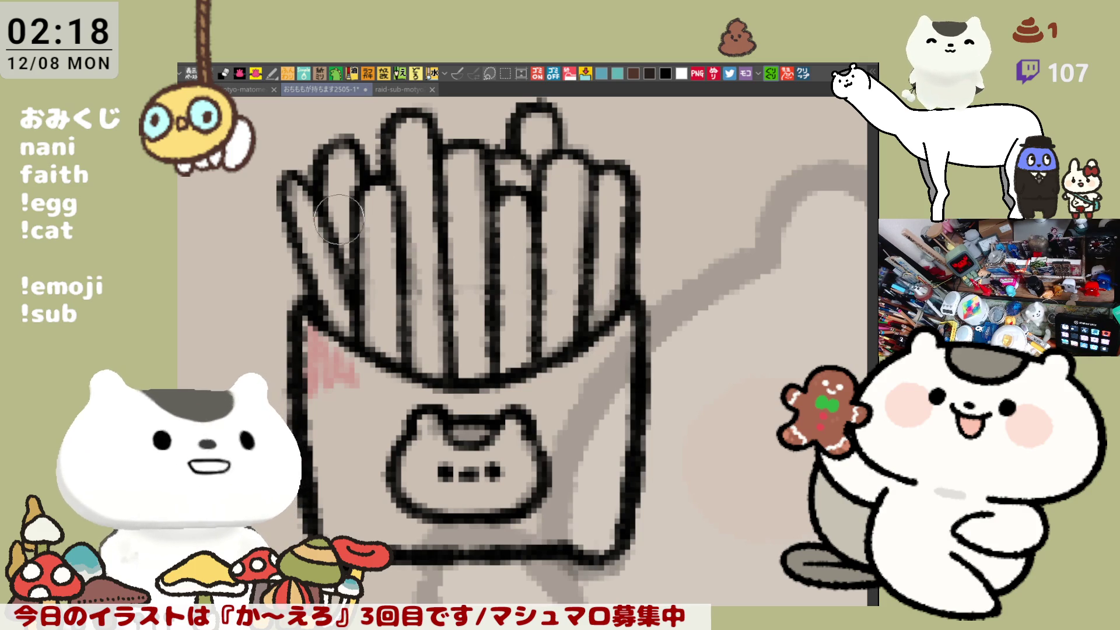
drag(384, 232, 407, 308)
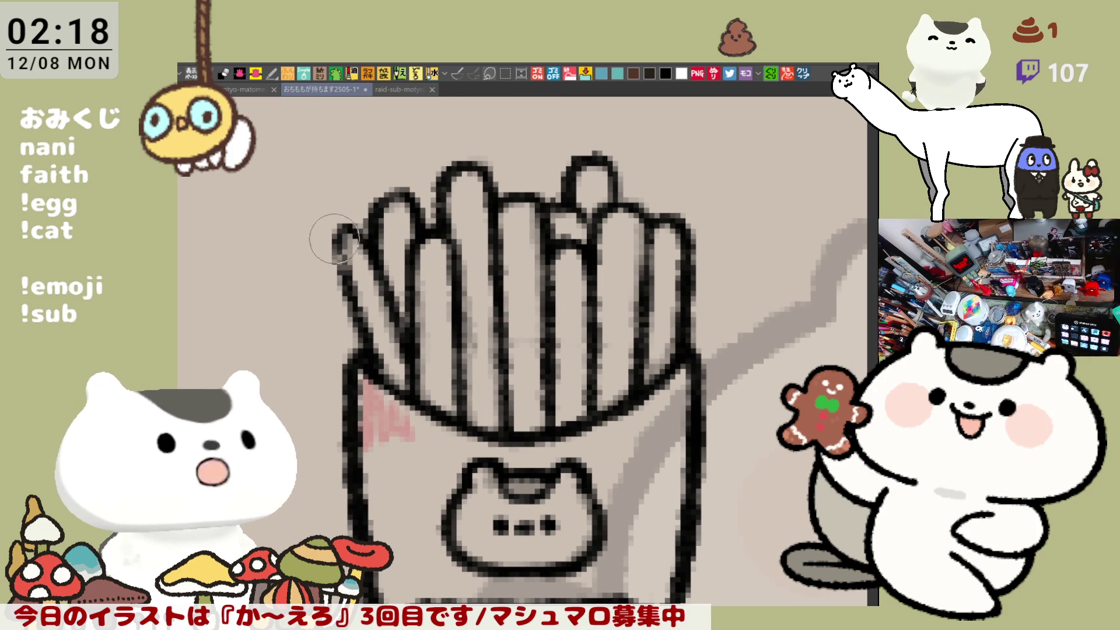
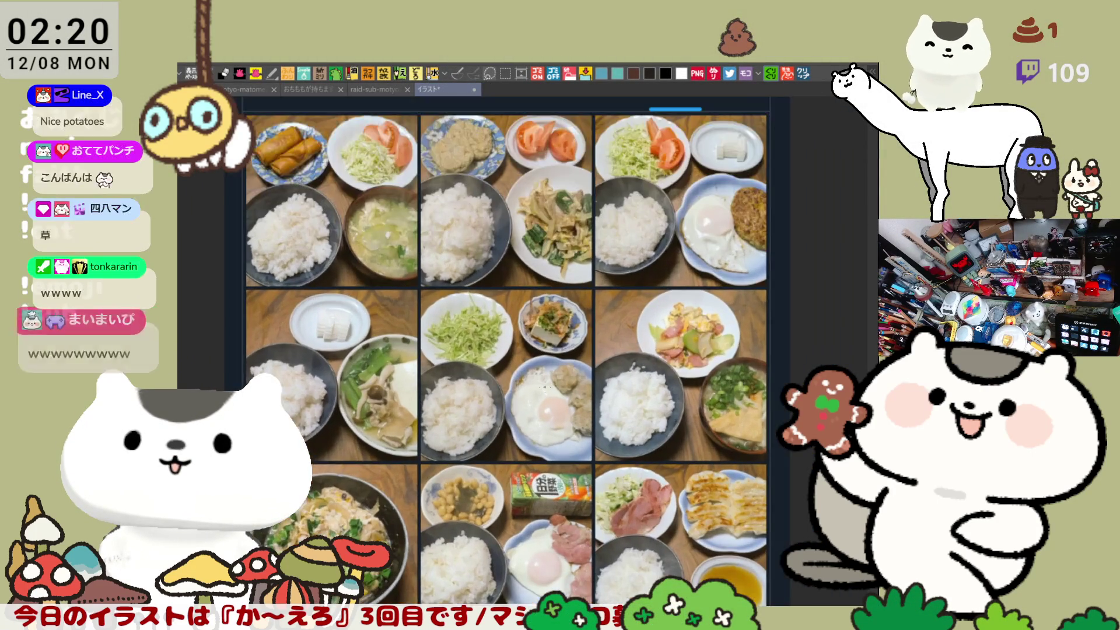
- Close the food-photo イラスト document with Ctrl+W
scroll(538, 389, up, 1)
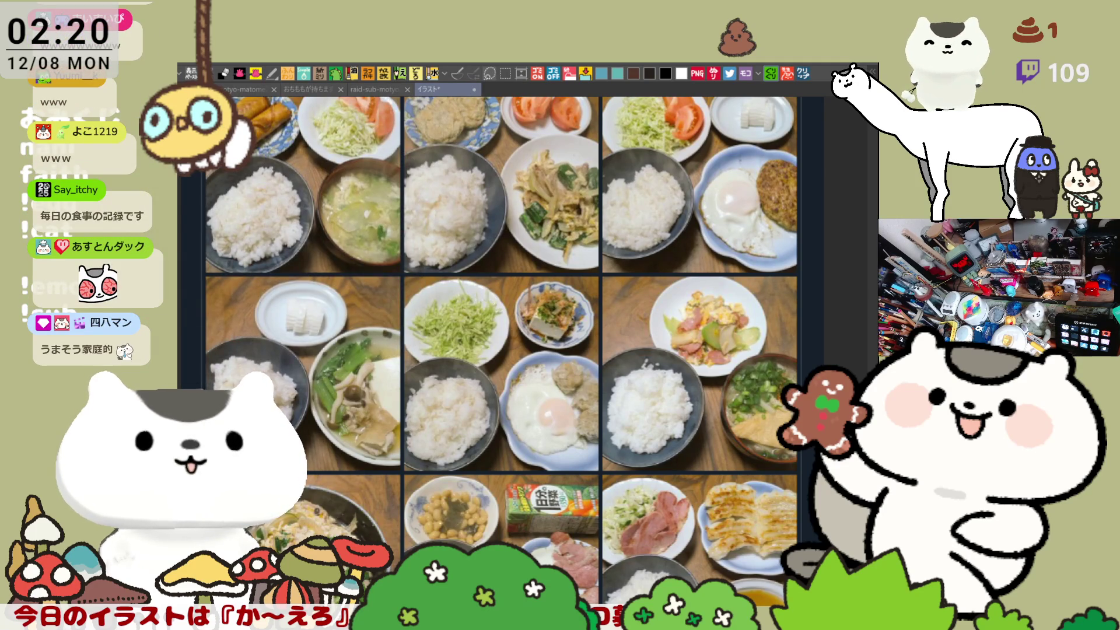
key(ctrl+w)
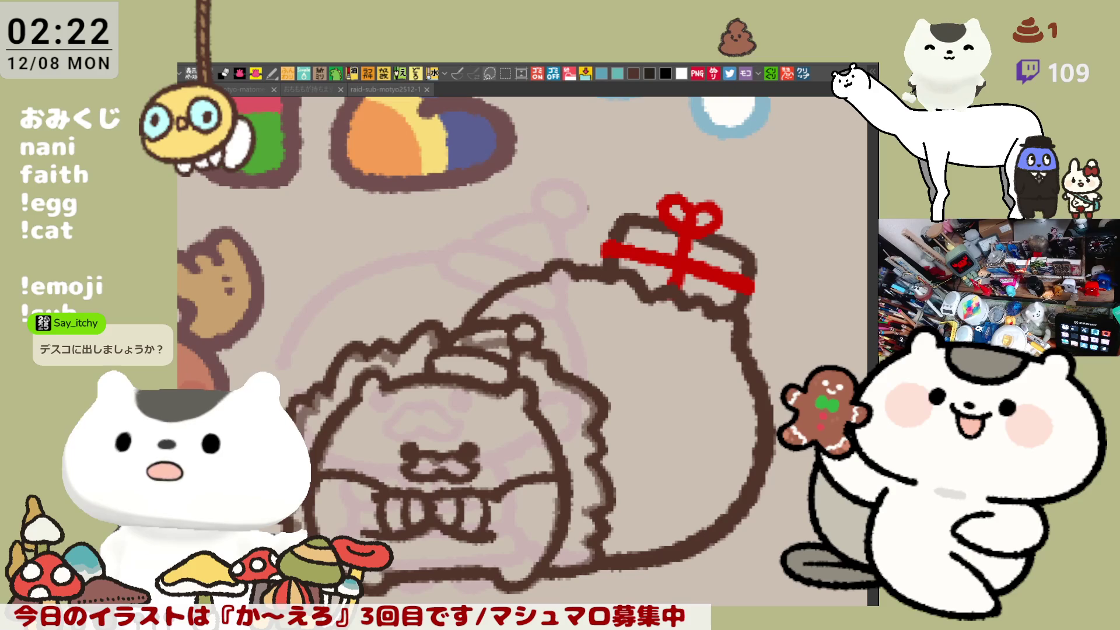
- Open the clipboard character art as a new document, then switch to the motyo-matome25-1 emoji sheet
click(569, 325)
key(ctrl+n)
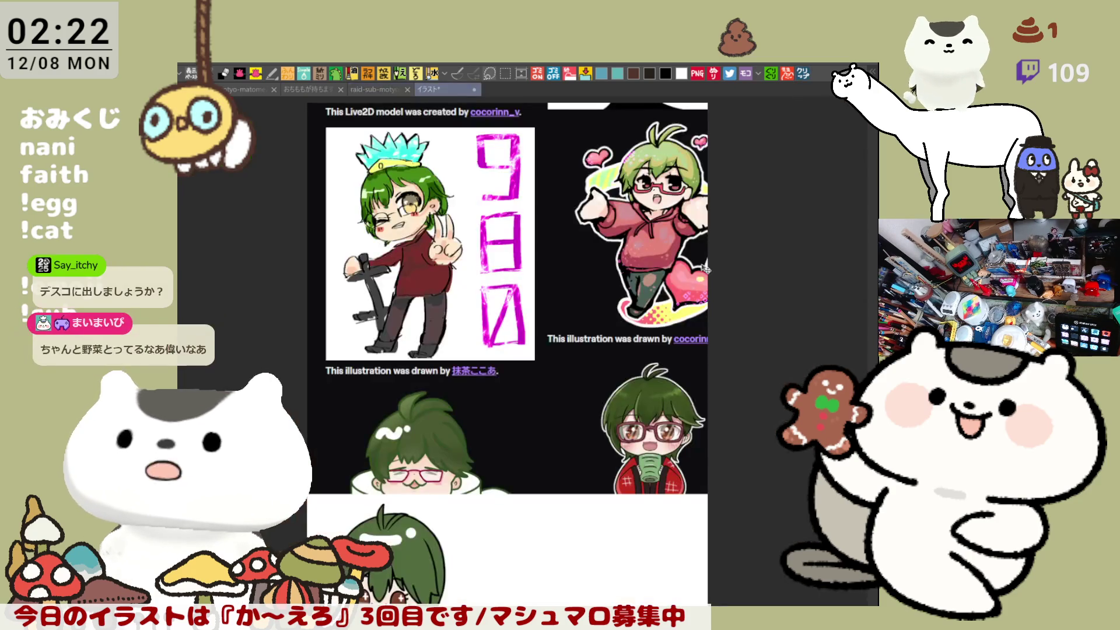
scroll(583, 313, down, 1)
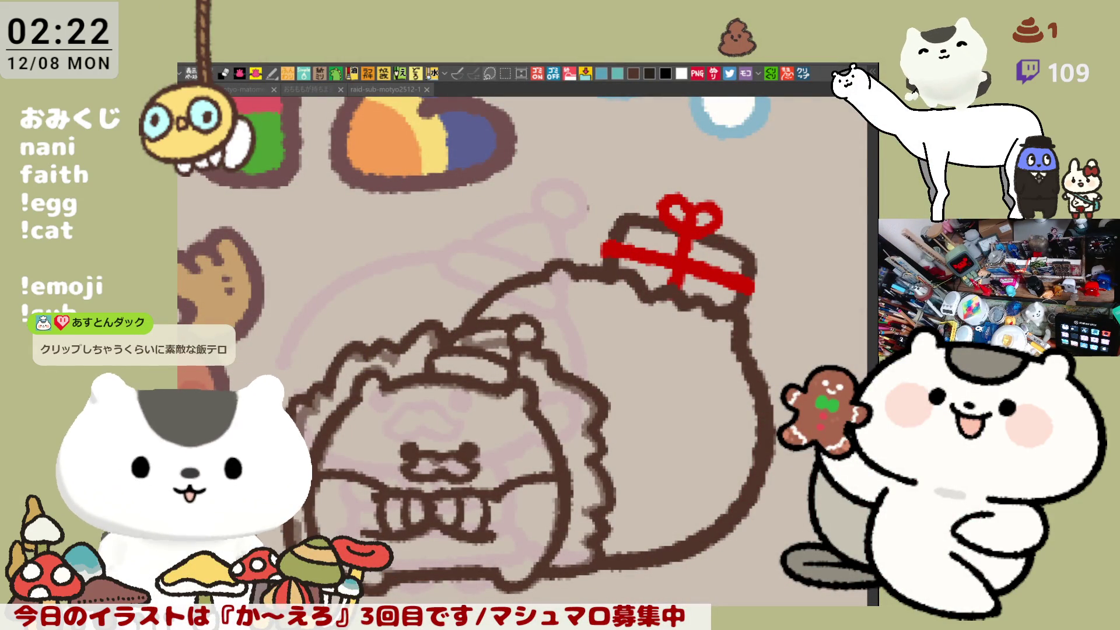
click(394, 337)
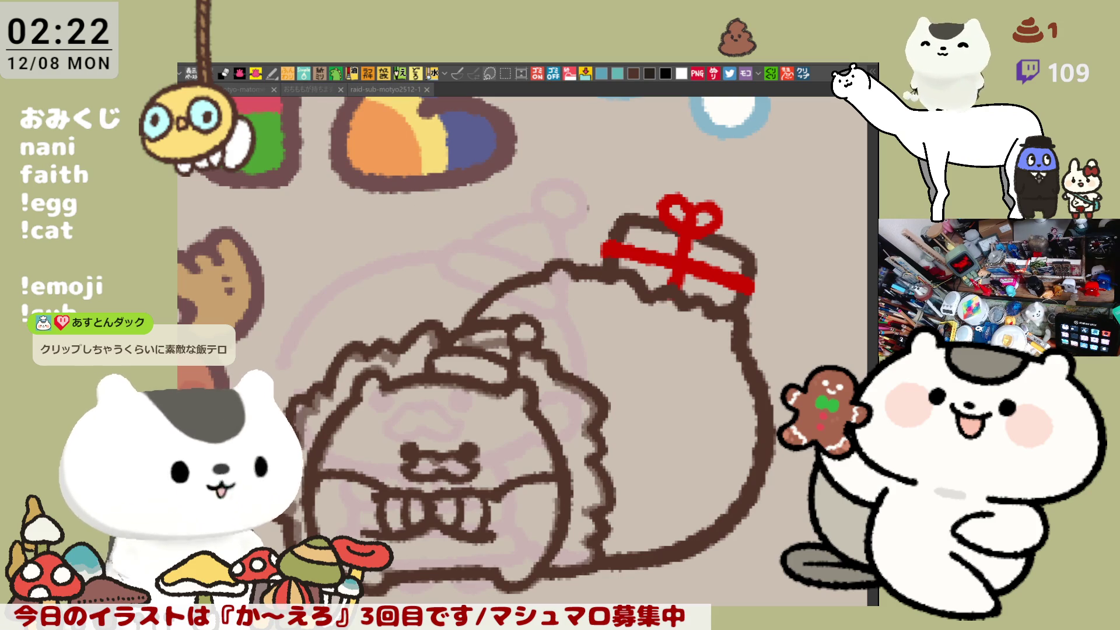
click(240, 91)
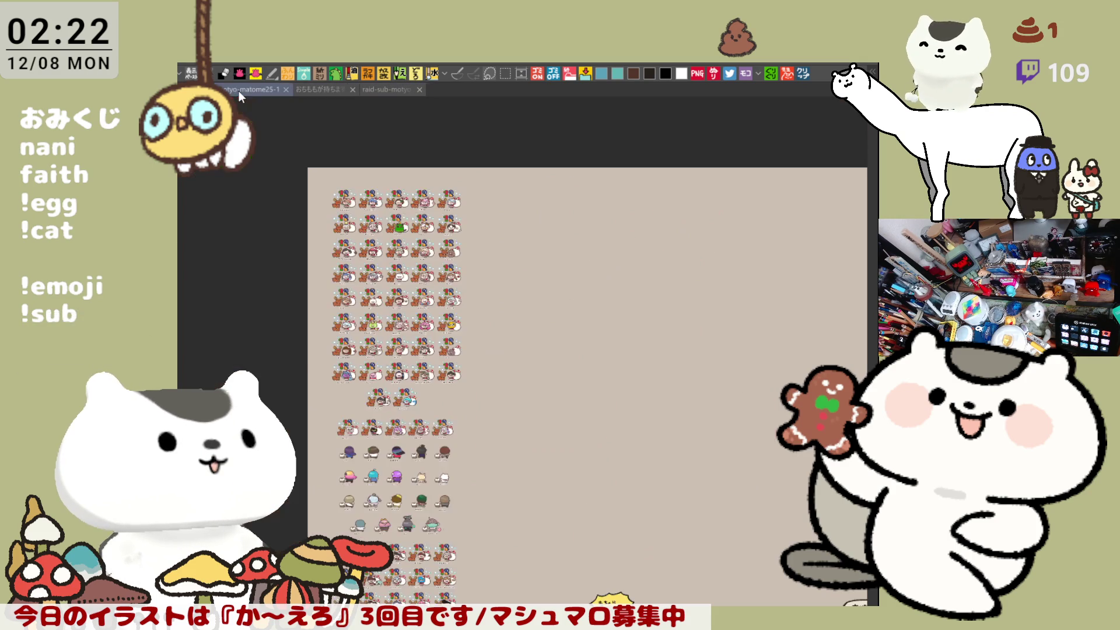
- Switch to the おもちもが持ちます2505-1 fries drawing and delete the pink scribble and guide lines
click(318, 88)
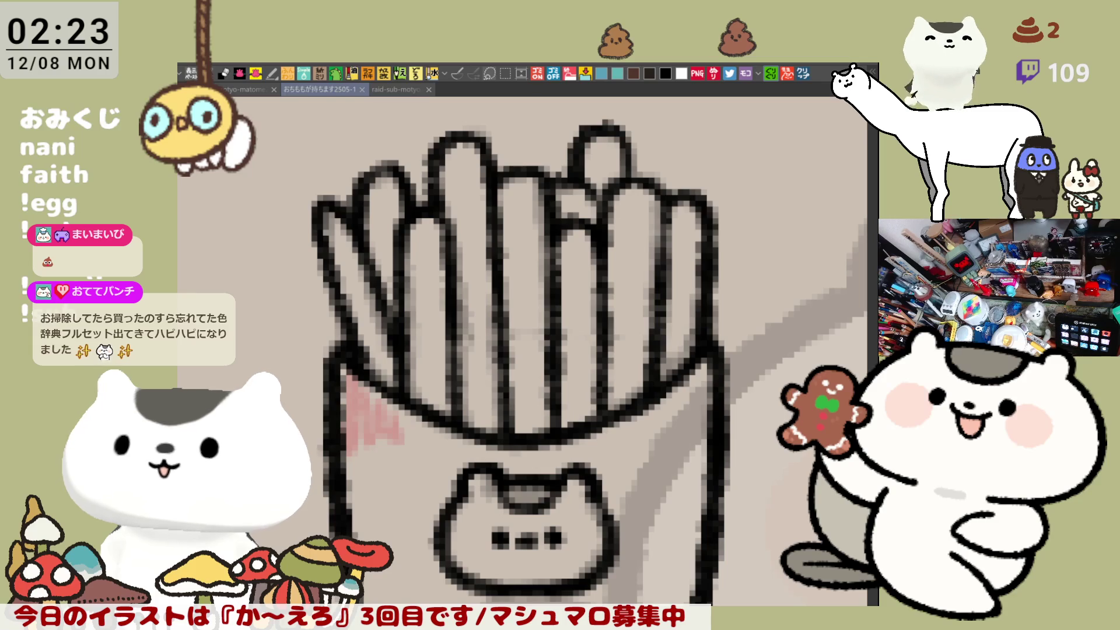
key(Delete)
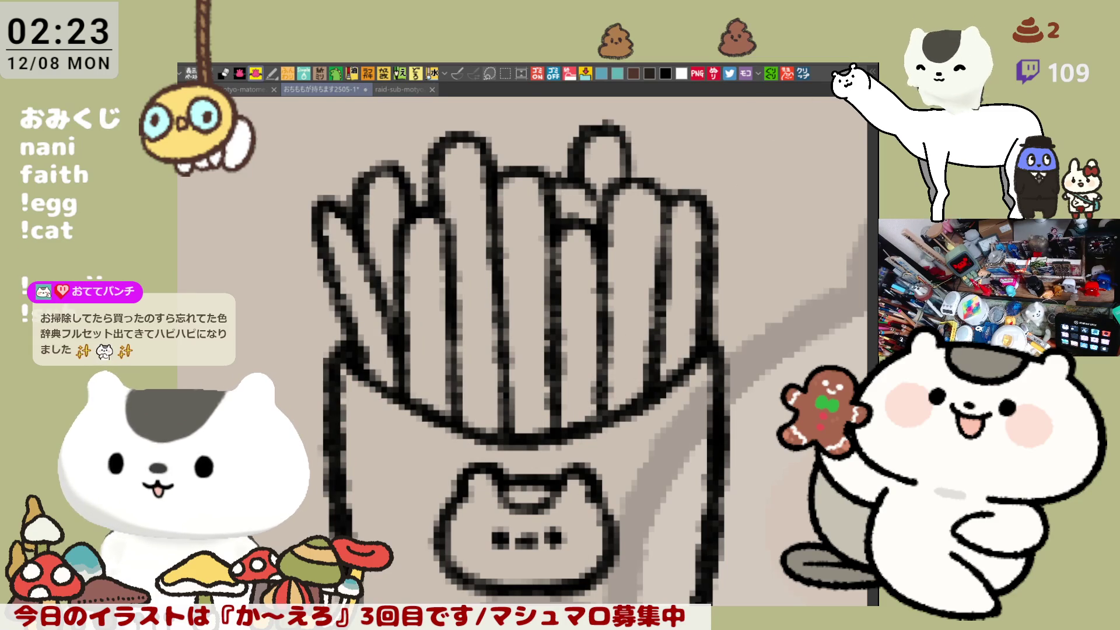
- Hide the rough layer, save, and fill the fry box red around the cat face
mouse_move(216, 351)
mouse_down()
mouse_move(531, 98)
mouse_move(785, 604)
mouse_up()
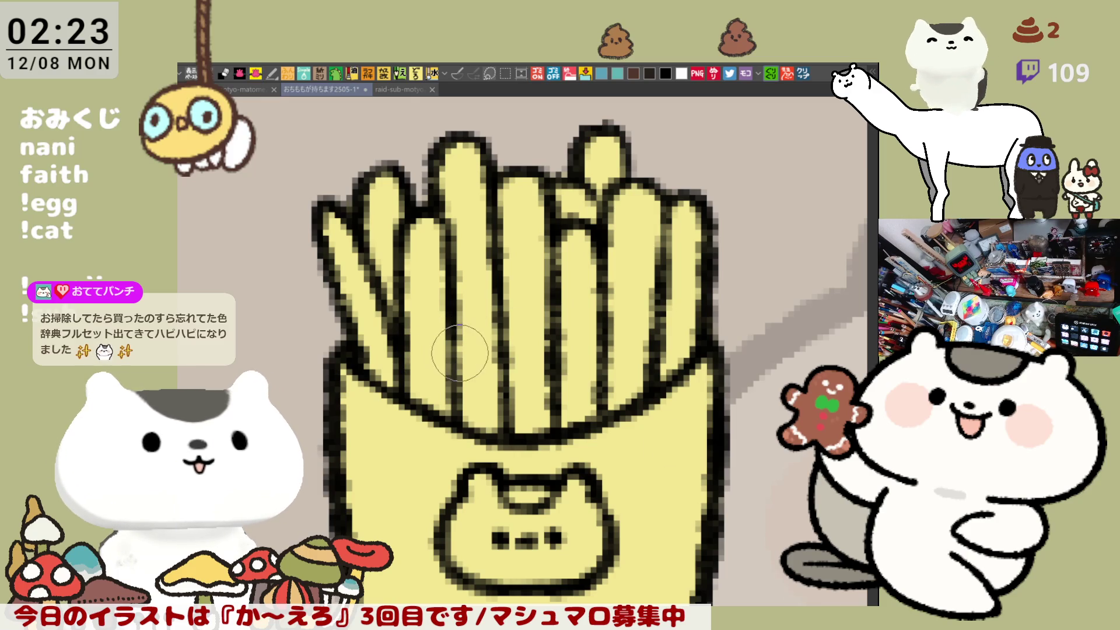
key(ctrl+s)
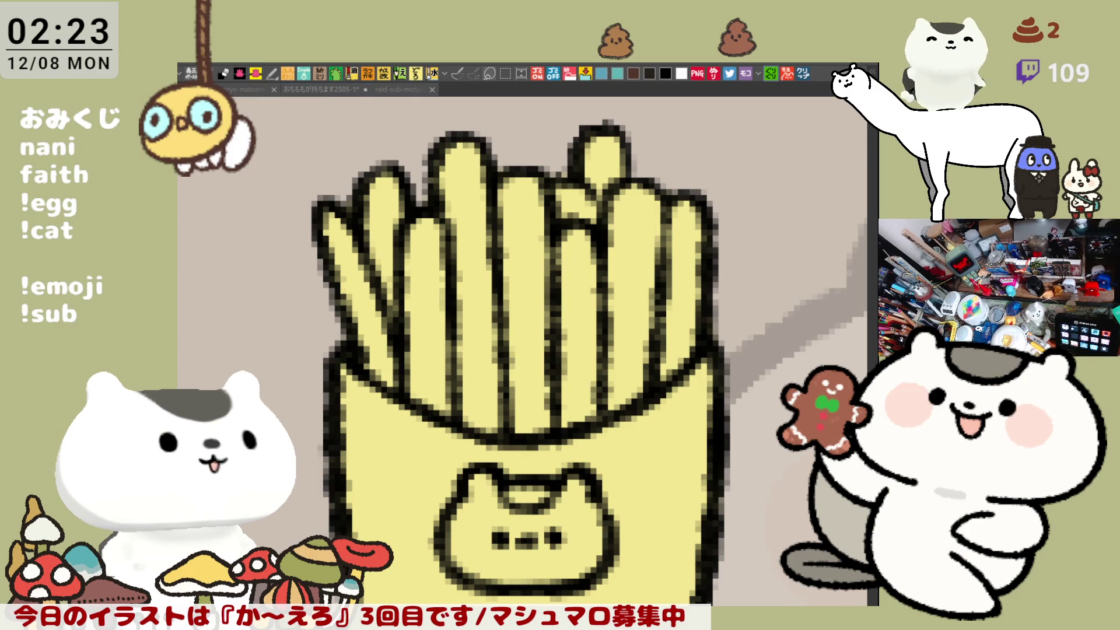
click(399, 464)
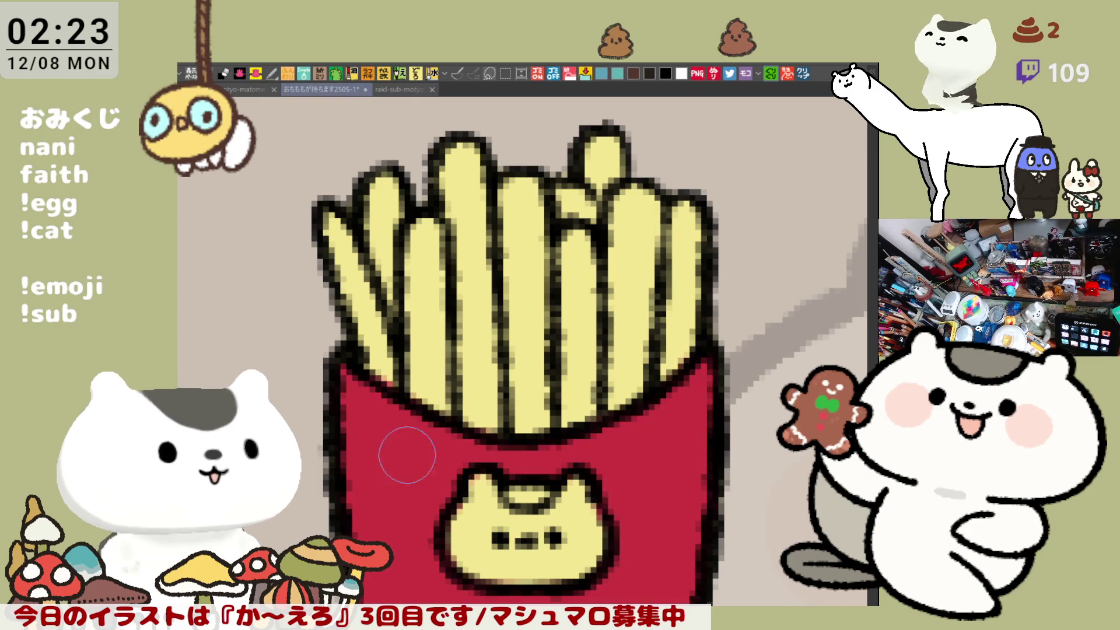
key(ctrl+z)
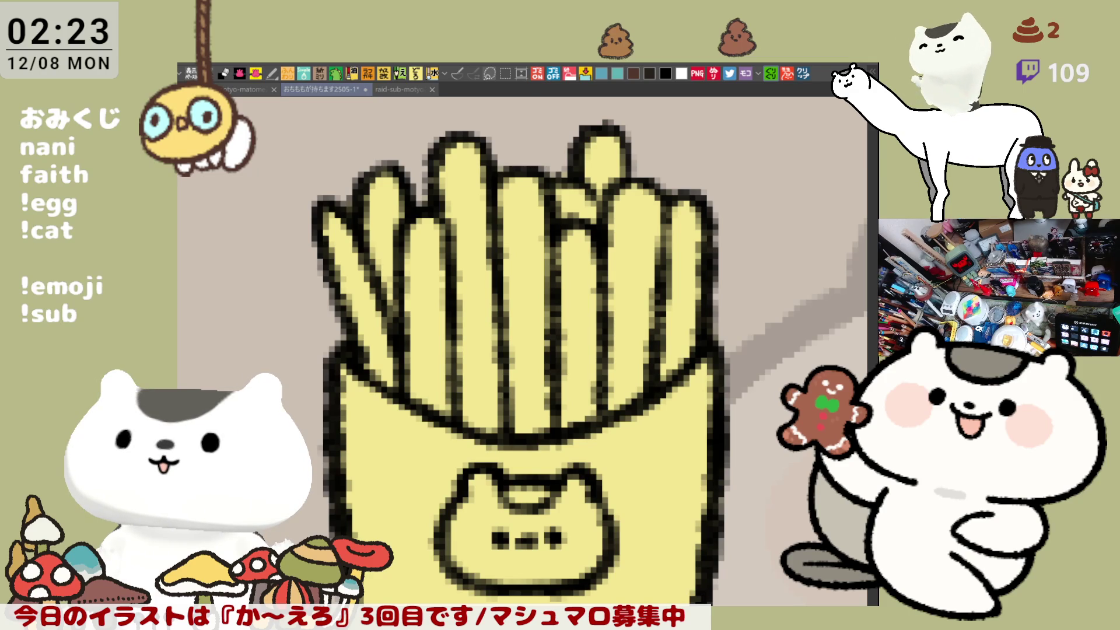
click(659, 409)
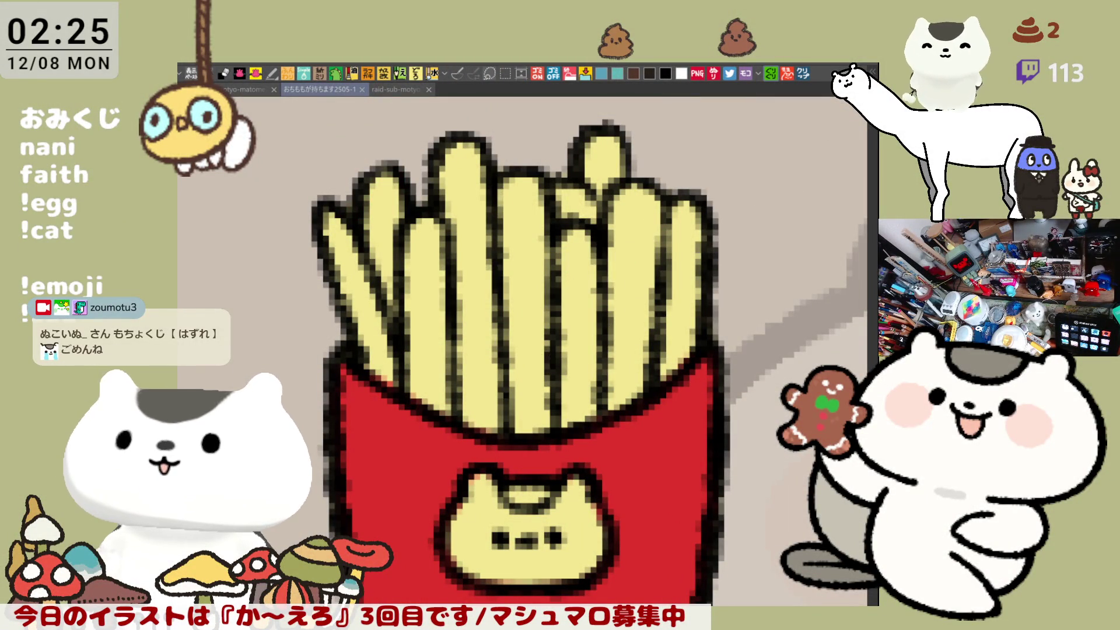
mouse_move(368, 353)
mouse_down()
mouse_move(409, 388)
mouse_move(511, 424)
mouse_move(560, 418)
mouse_up()
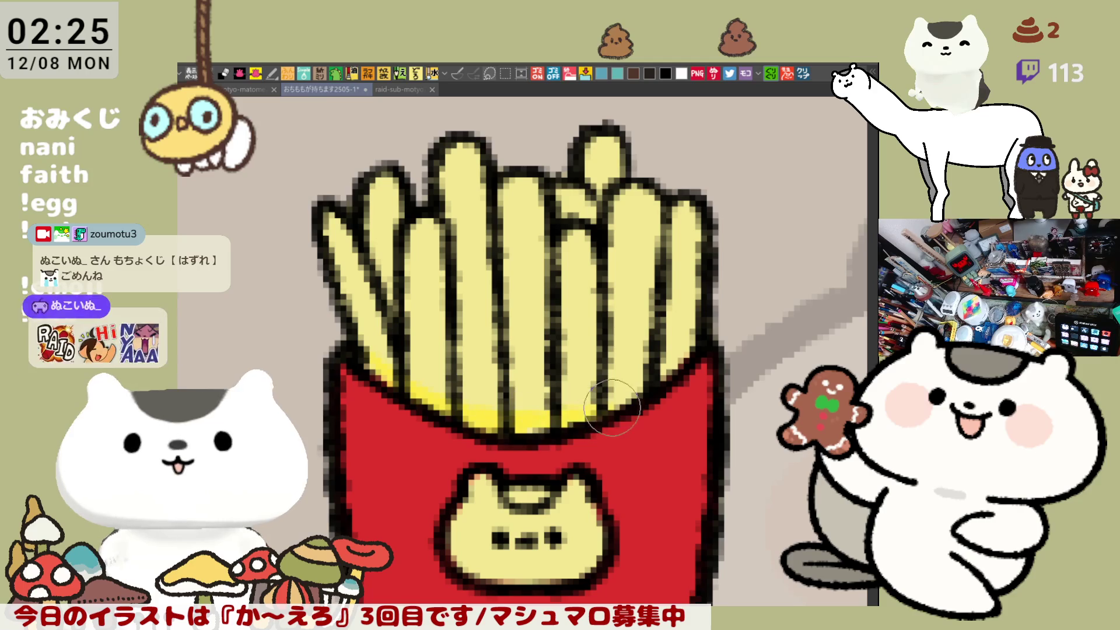
- Paint bright yellow over the left, right and top fries, keeping one tip pale yellow
mouse_move(350, 280)
mouse_down()
mouse_move(379, 300)
mouse_move(435, 297)
mouse_move(430, 268)
mouse_move(402, 246)
mouse_move(385, 284)
mouse_move(444, 245)
mouse_move(490, 234)
mouse_move(531, 240)
mouse_move(534, 268)
mouse_move(640, 259)
mouse_move(638, 290)
mouse_move(688, 251)
mouse_up()
mouse_move(601, 175)
mouse_down()
mouse_move(589, 163)
mouse_move(610, 163)
mouse_move(592, 166)
mouse_up()
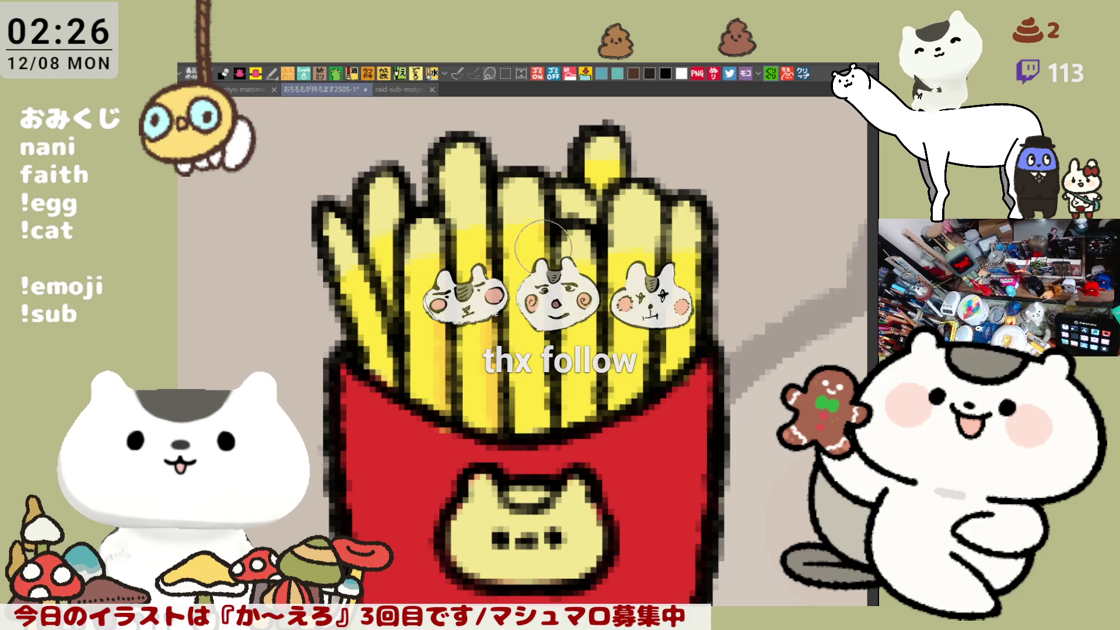
click(587, 256)
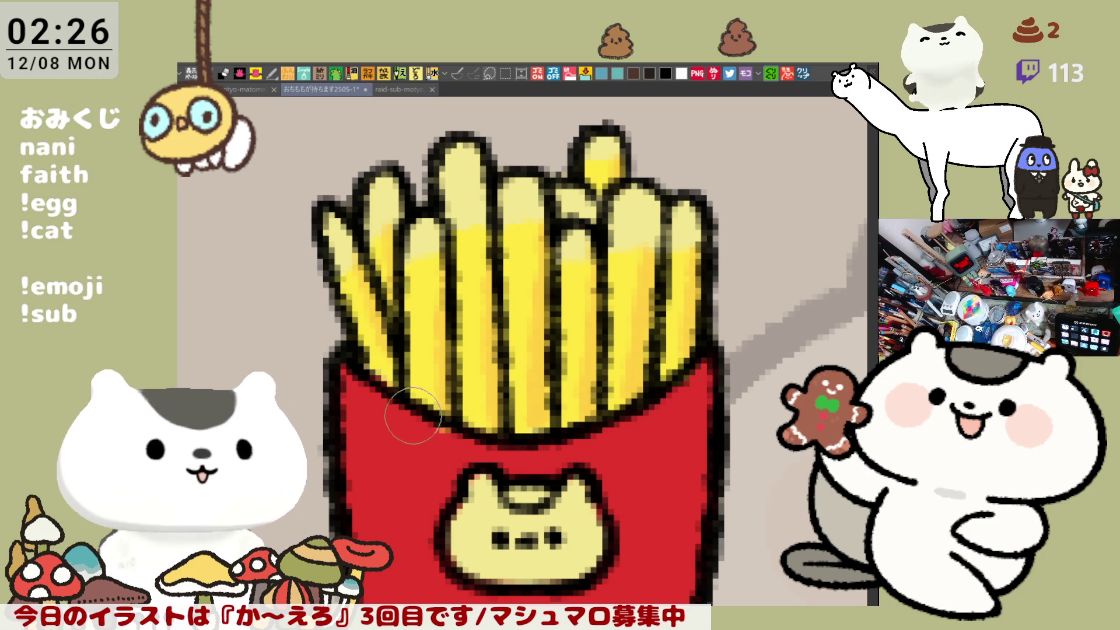
- Fill the cat face on the fry box with saturated yellow
scroll(466, 450, down, 3)
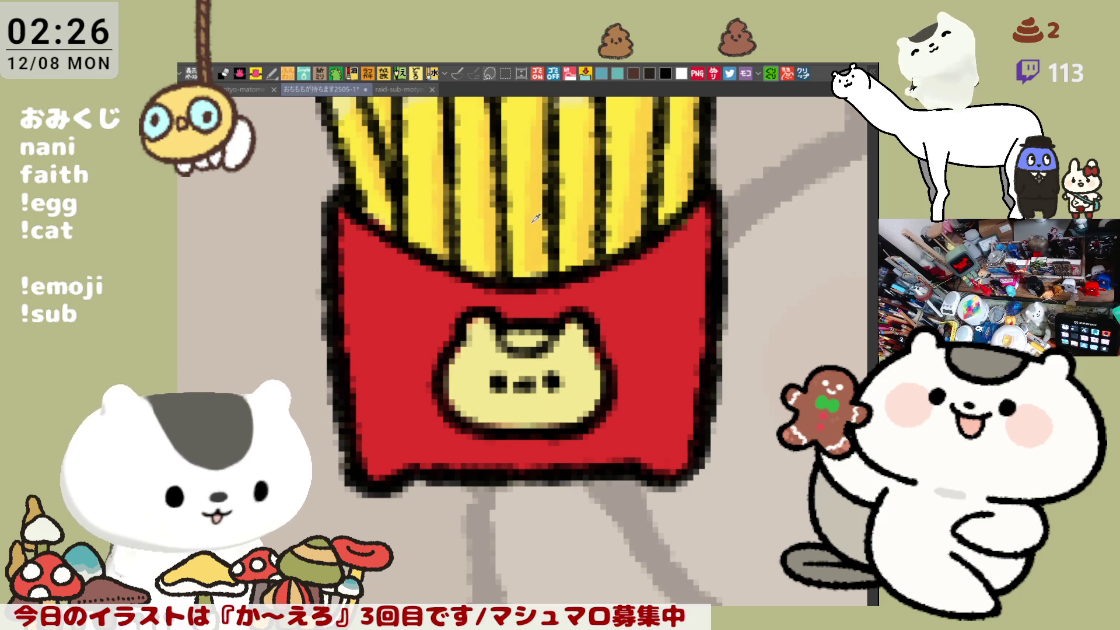
click(508, 377)
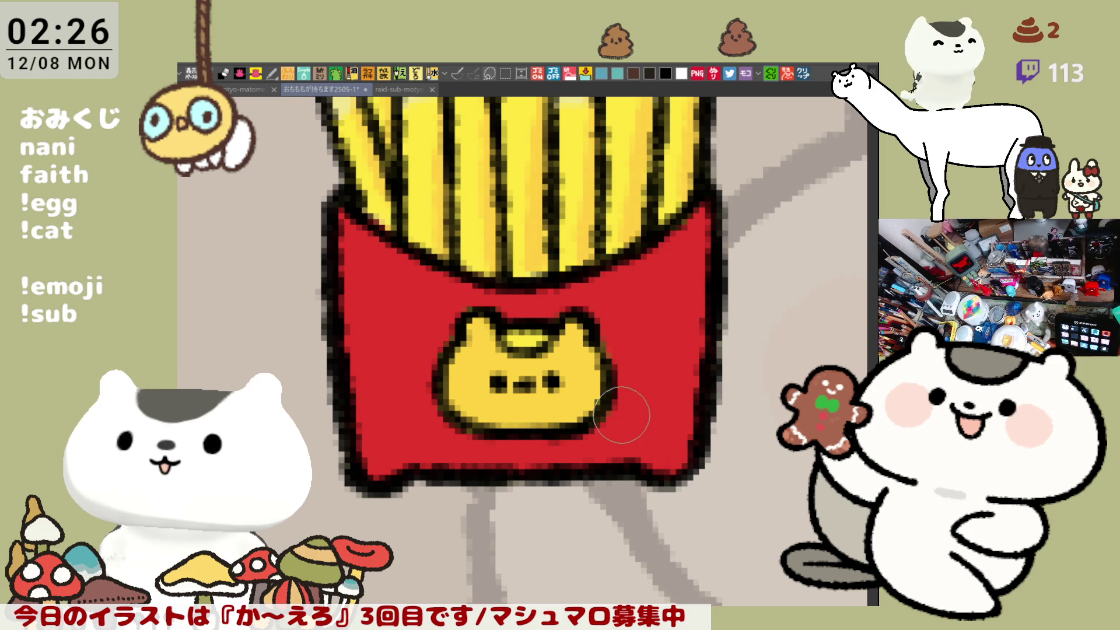
scroll(622, 415, down, 10)
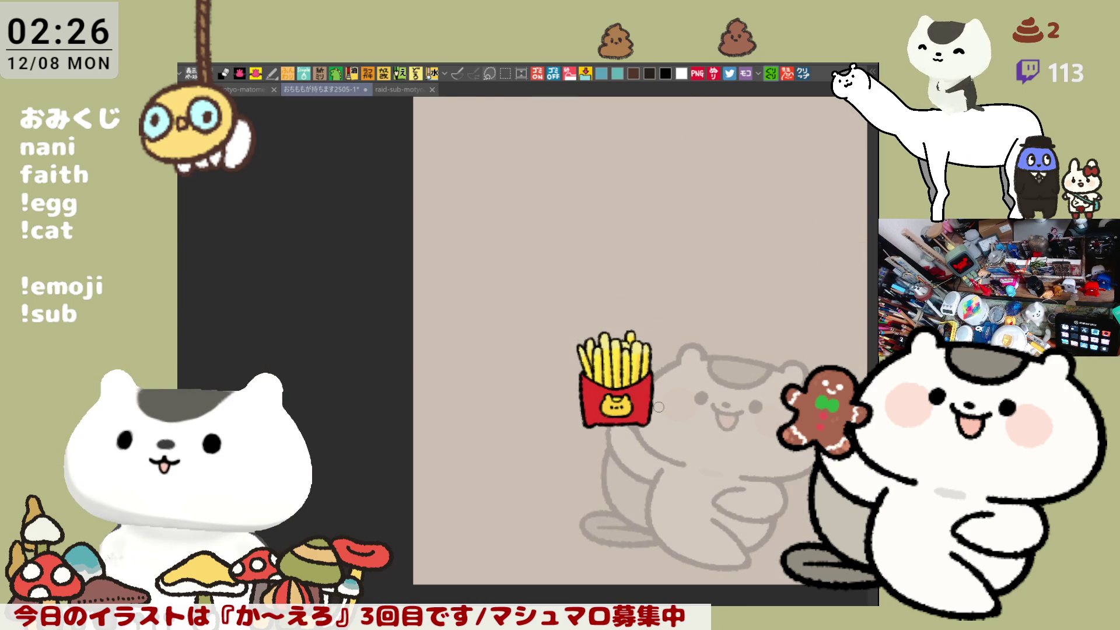
scroll(658, 407, up, 10)
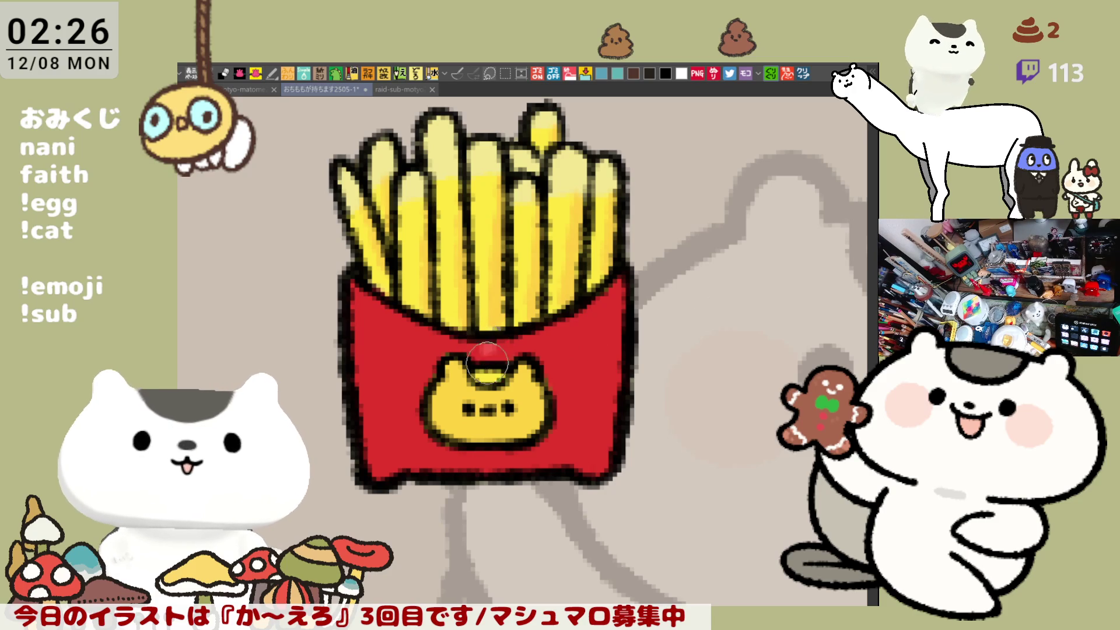
- Paint lighter red highlight stripes on the carton and orange blush on the cat's cheek
drag(501, 346, 508, 353)
drag(501, 455, 495, 469)
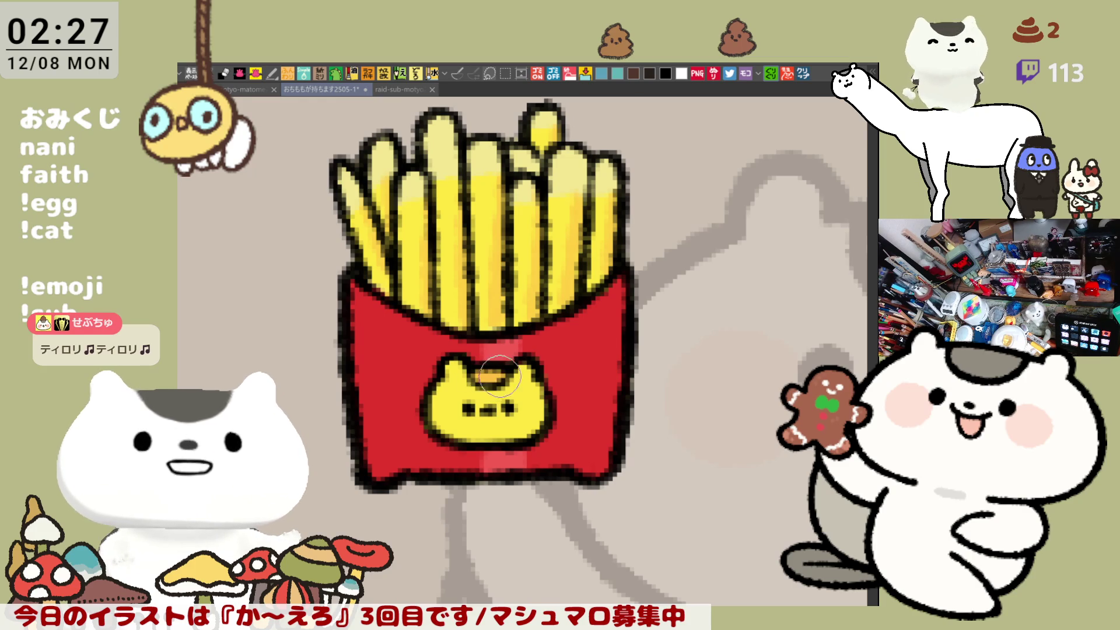
mouse_move(459, 407)
mouse_down()
mouse_move(444, 410)
mouse_move(518, 402)
mouse_up()
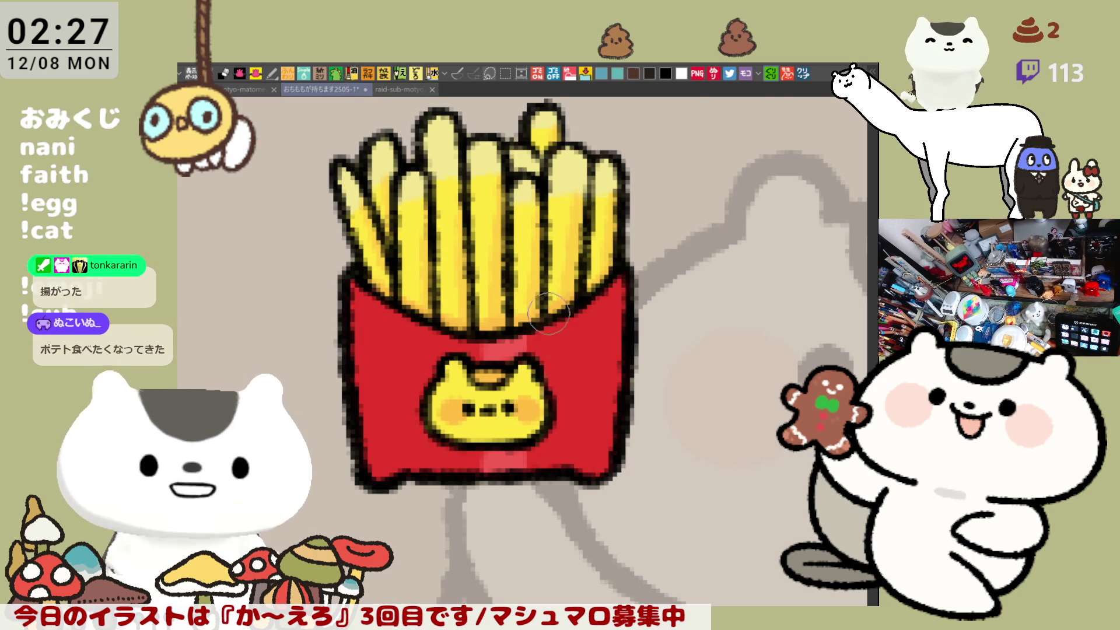
drag(545, 421, 550, 424)
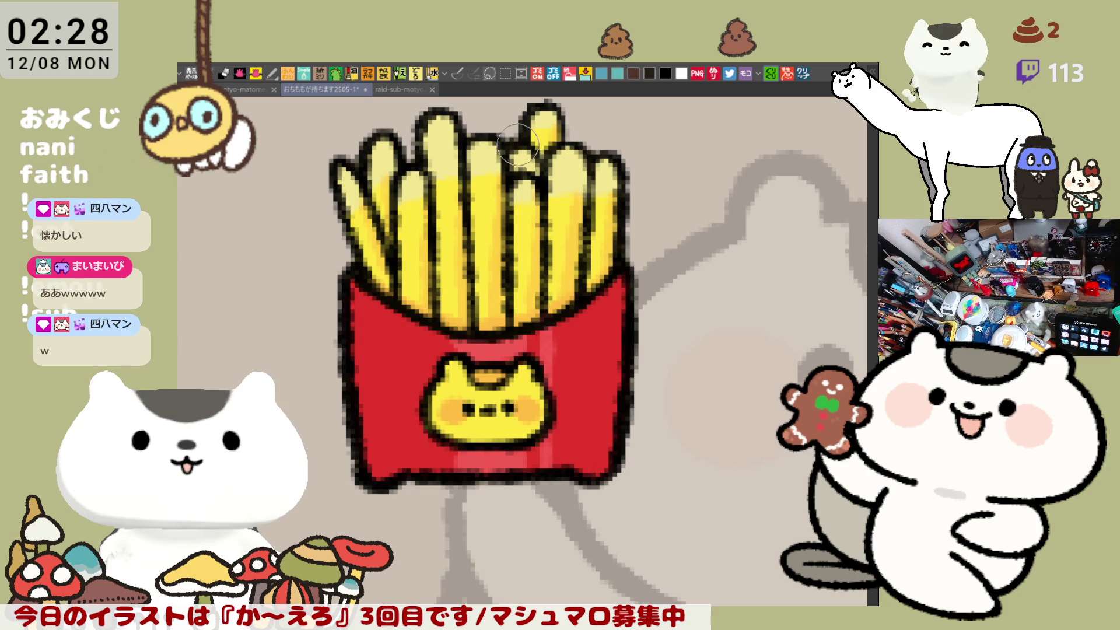
scroll(556, 163, up, 2)
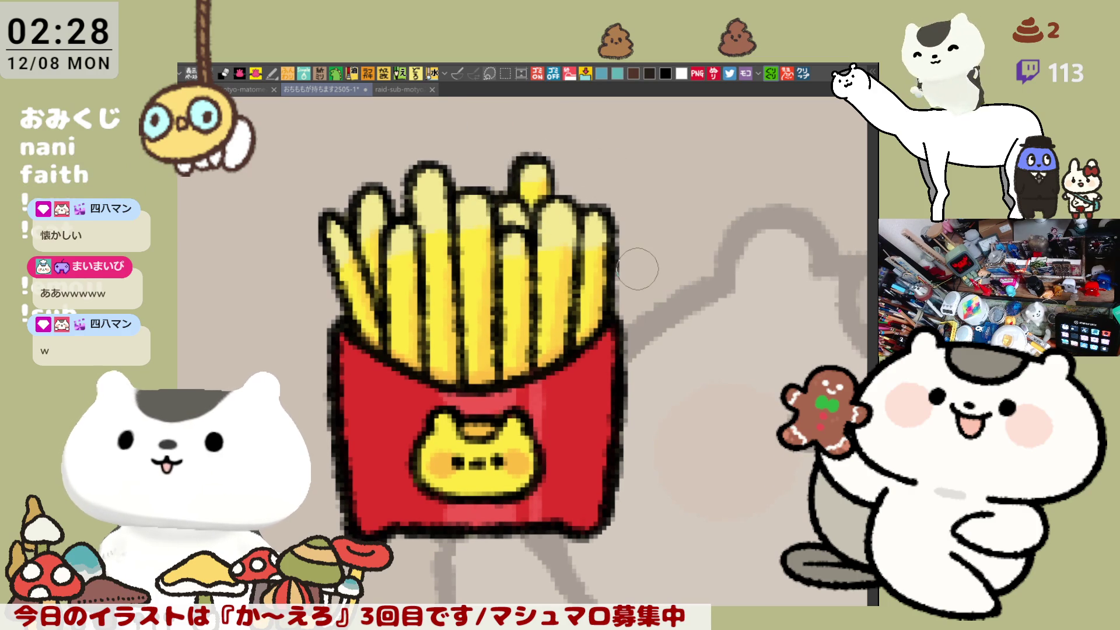
scroll(638, 269, down, 4)
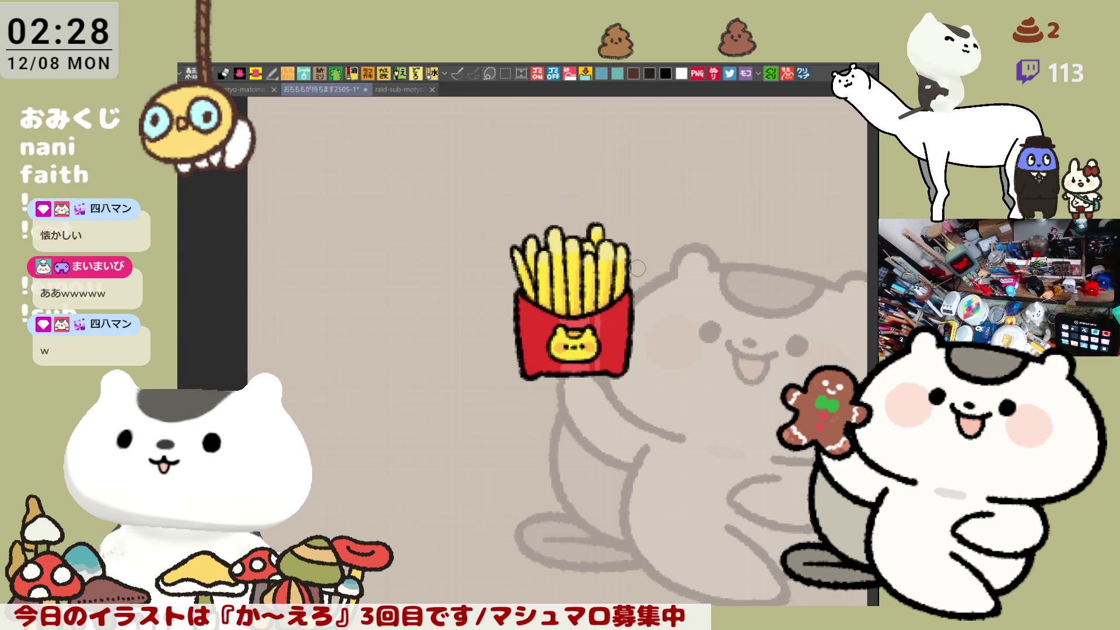
scroll(638, 268, up, 5)
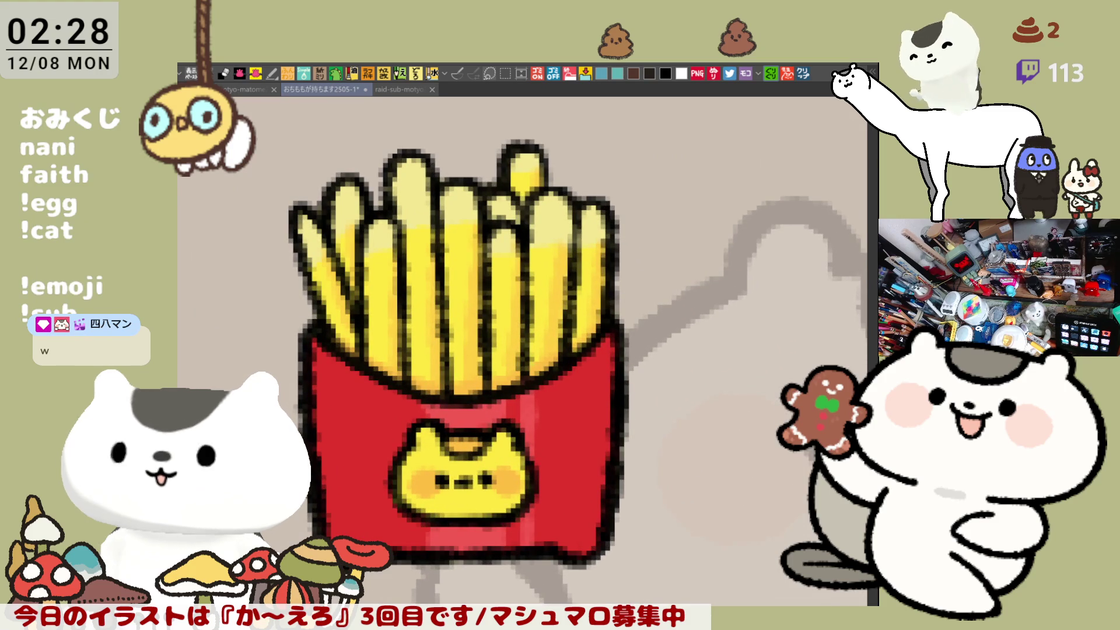
drag(532, 444, 597, 351)
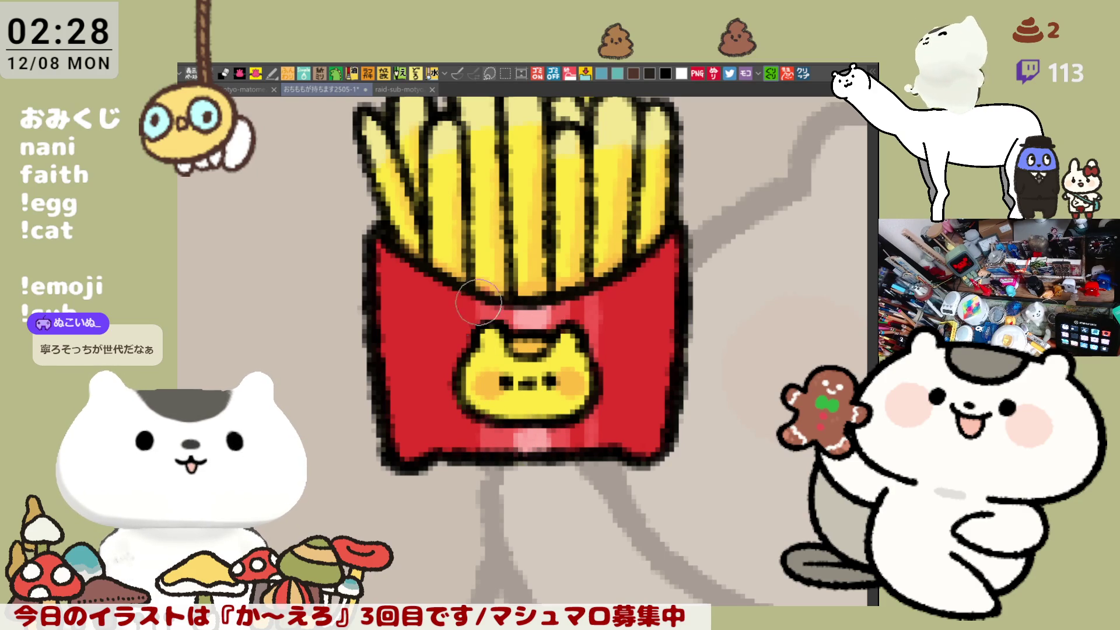
- Try a light highlight stroke on the carton's right side, undo it, and zoom out
drag(621, 286, 627, 386)
key(ctrl+z)
key(ctrl+y)
key(ctrl+z)
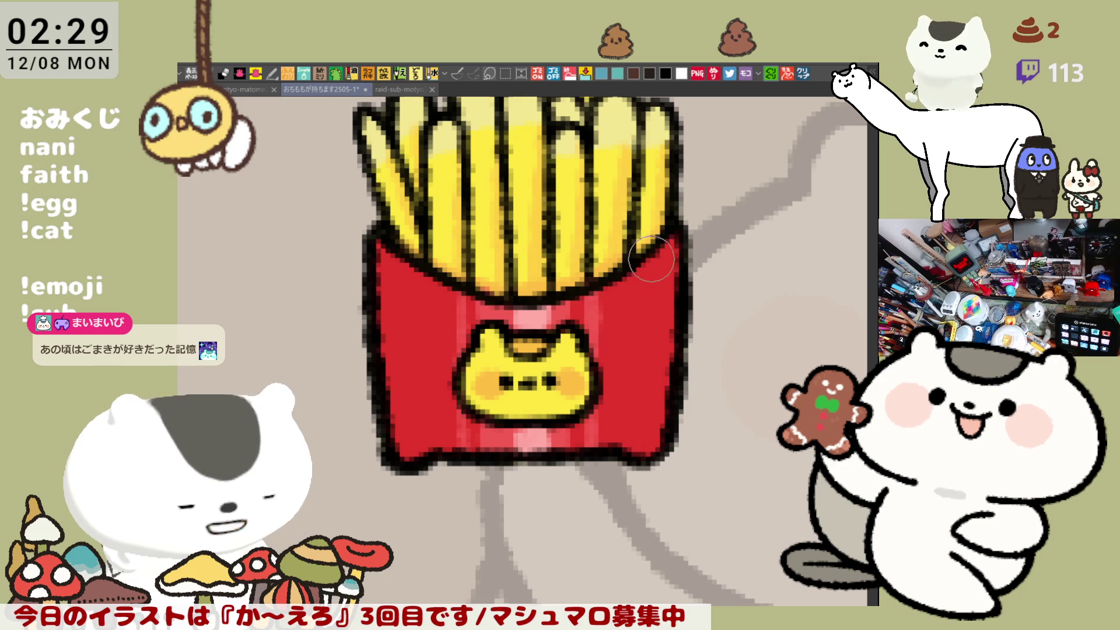
scroll(644, 297, down, 5)
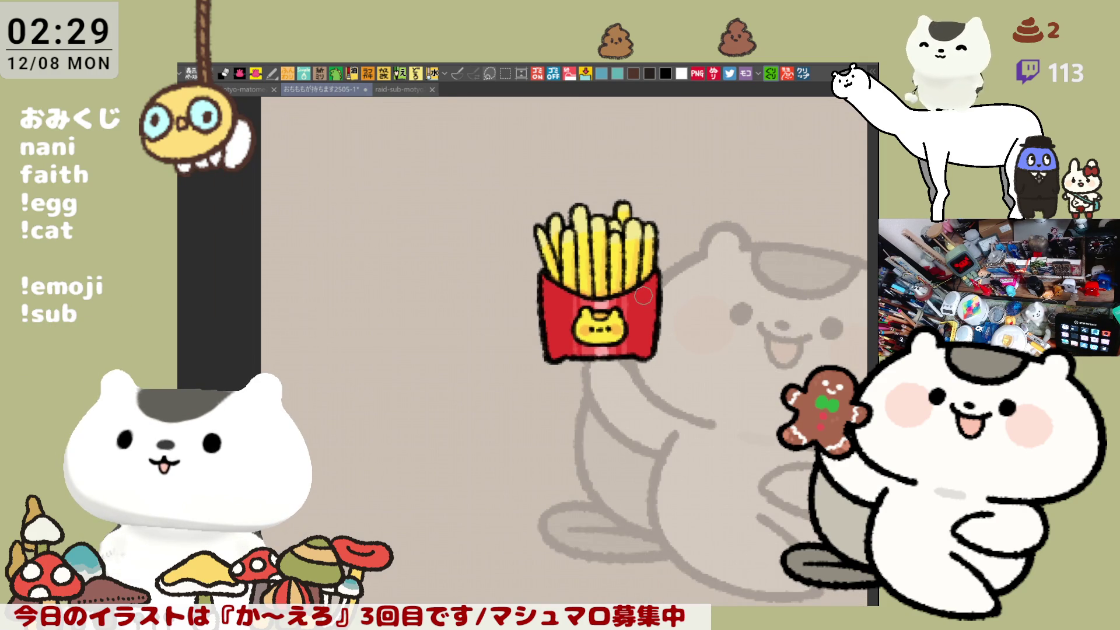
- Shade the left and right sides of the fries carton darker red and save
scroll(644, 296, up, 5)
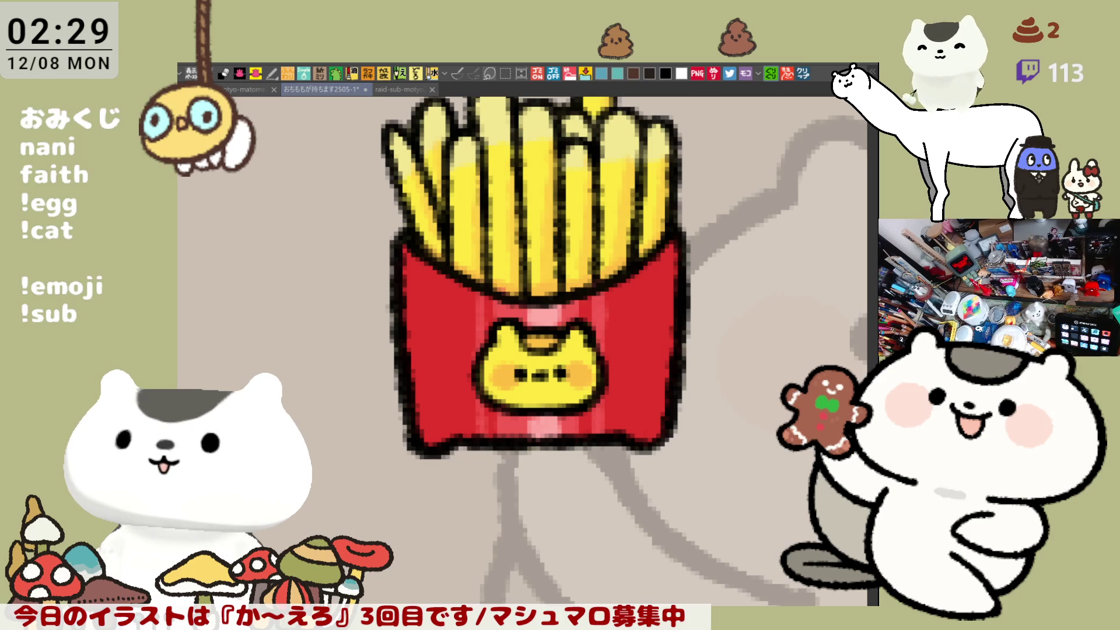
drag(641, 264, 637, 446)
drag(657, 245, 648, 437)
mouse_move(426, 254)
mouse_down()
mouse_move(441, 446)
mouse_move(438, 401)
mouse_up()
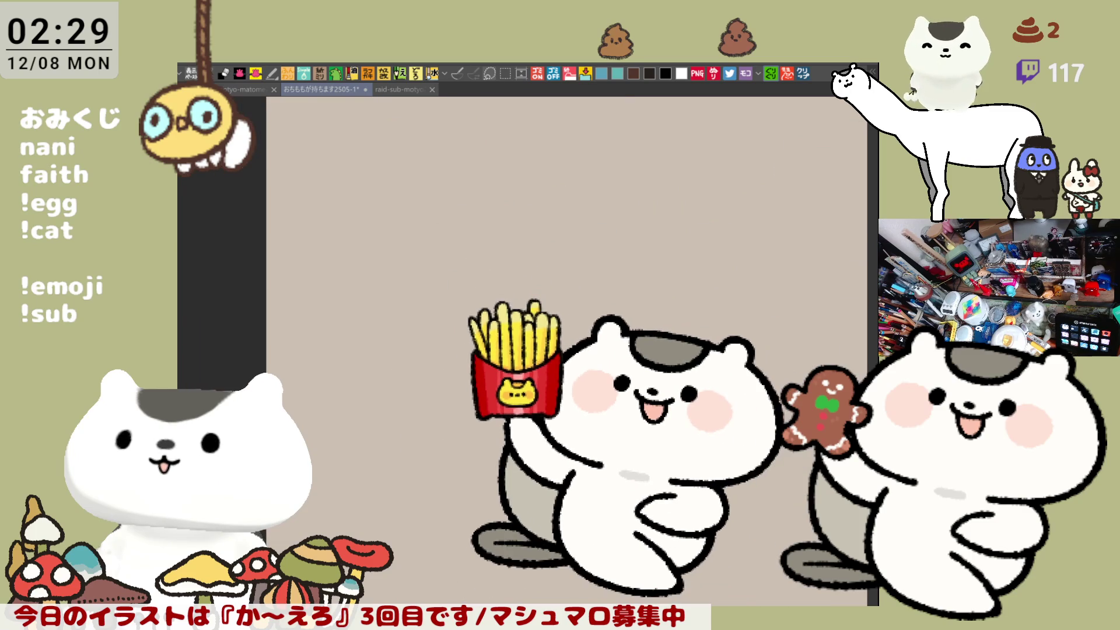
key(ctrl+s)
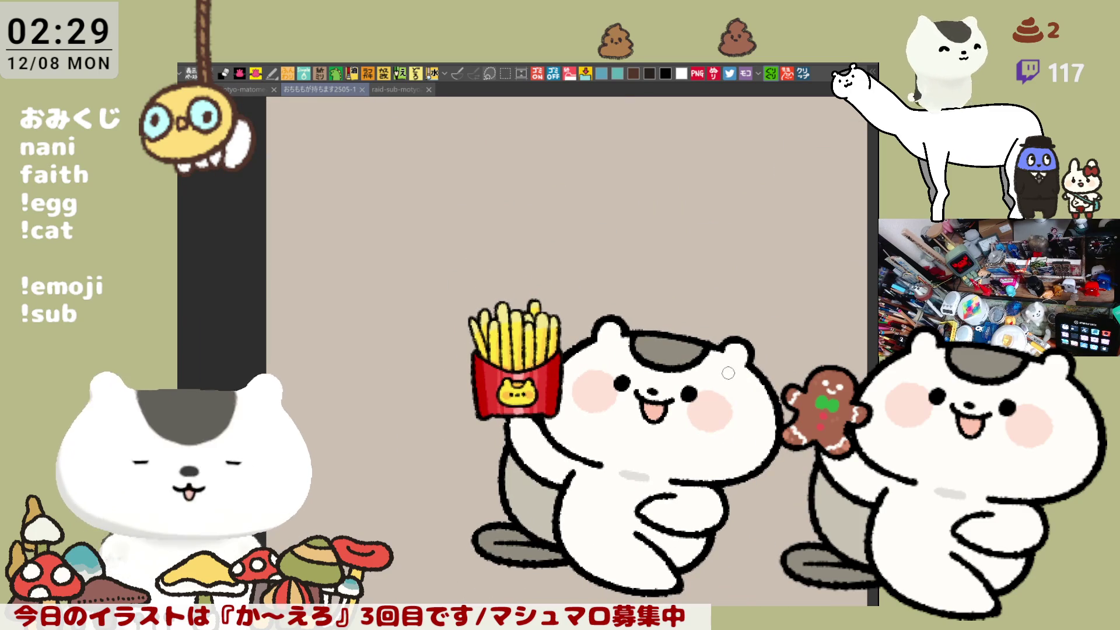
- Select all and copy the cat-with-fries art into a new image, then close it
click(804, 75)
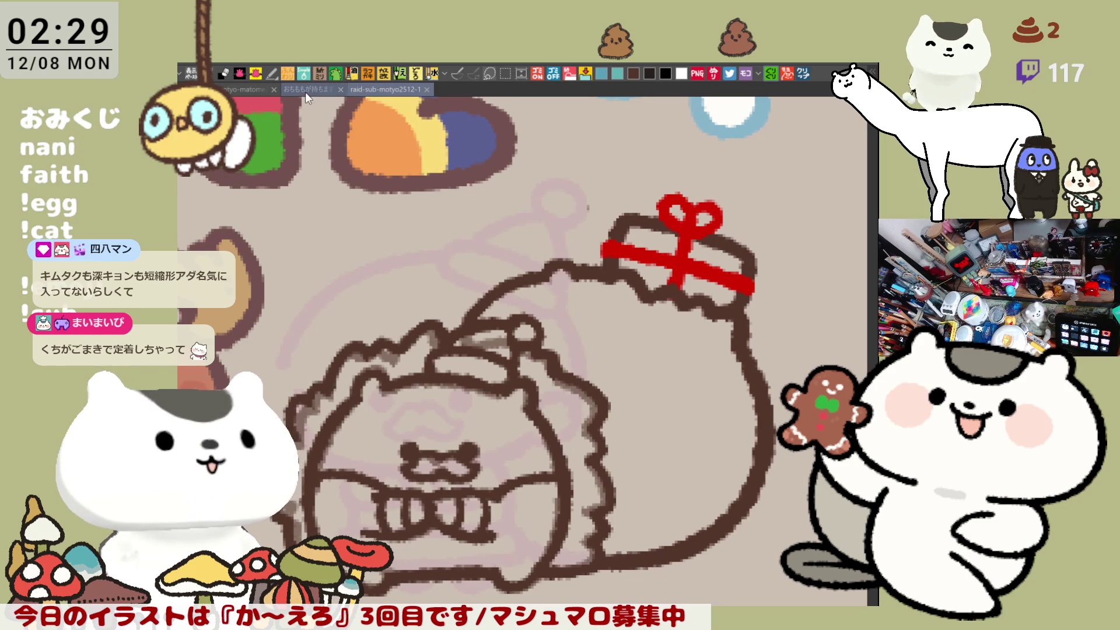
click(310, 90)
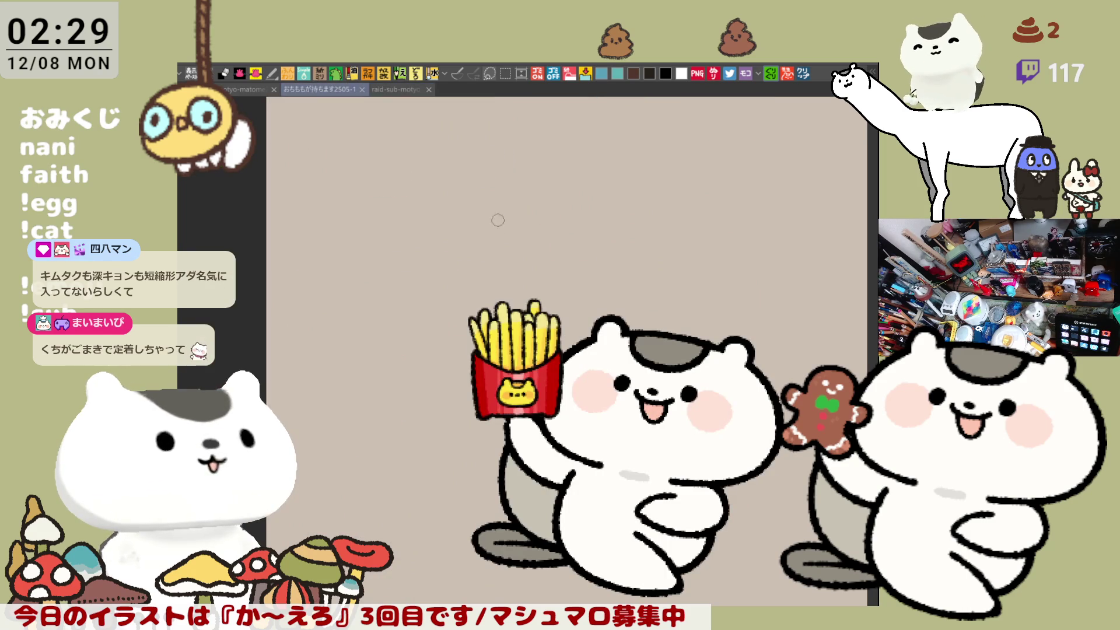
key(ctrl+a)
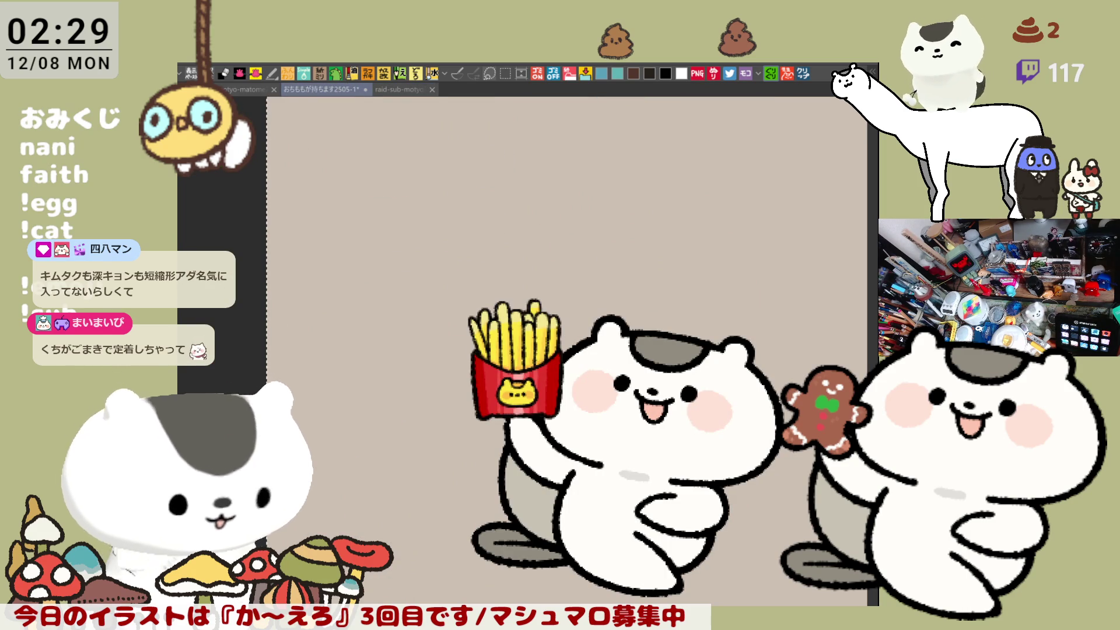
click(806, 72)
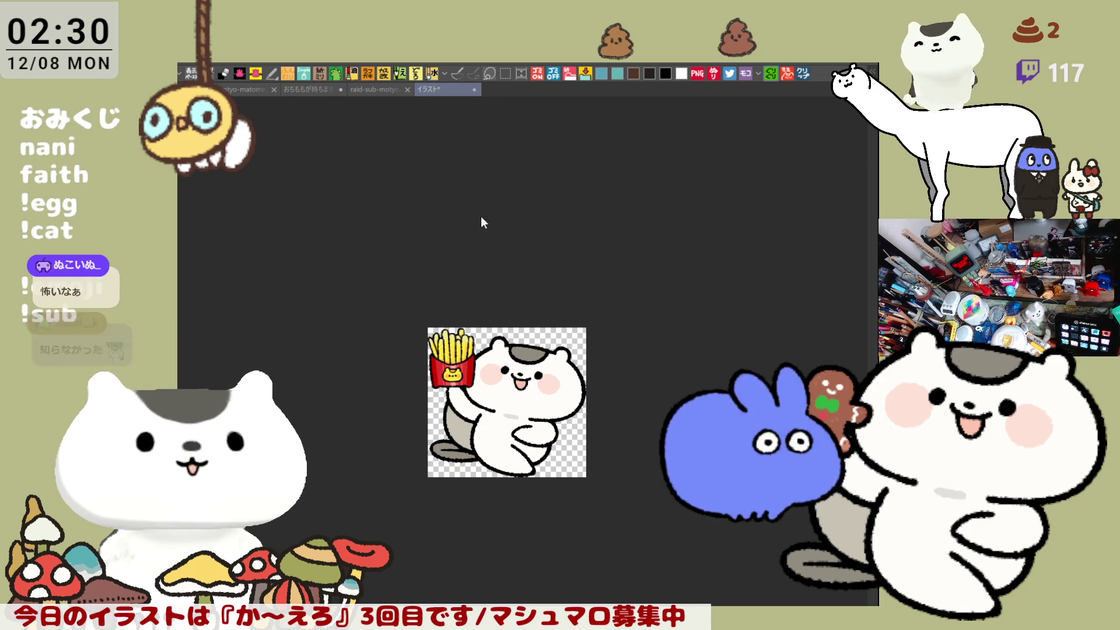
key(ctrl+w)
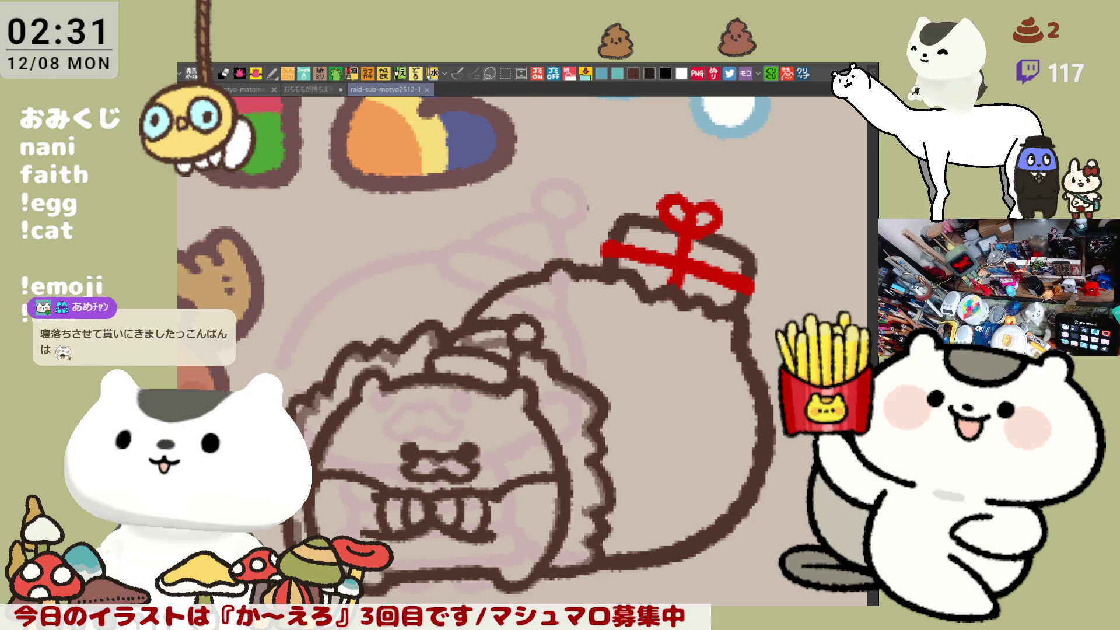
key(ctrl+0)
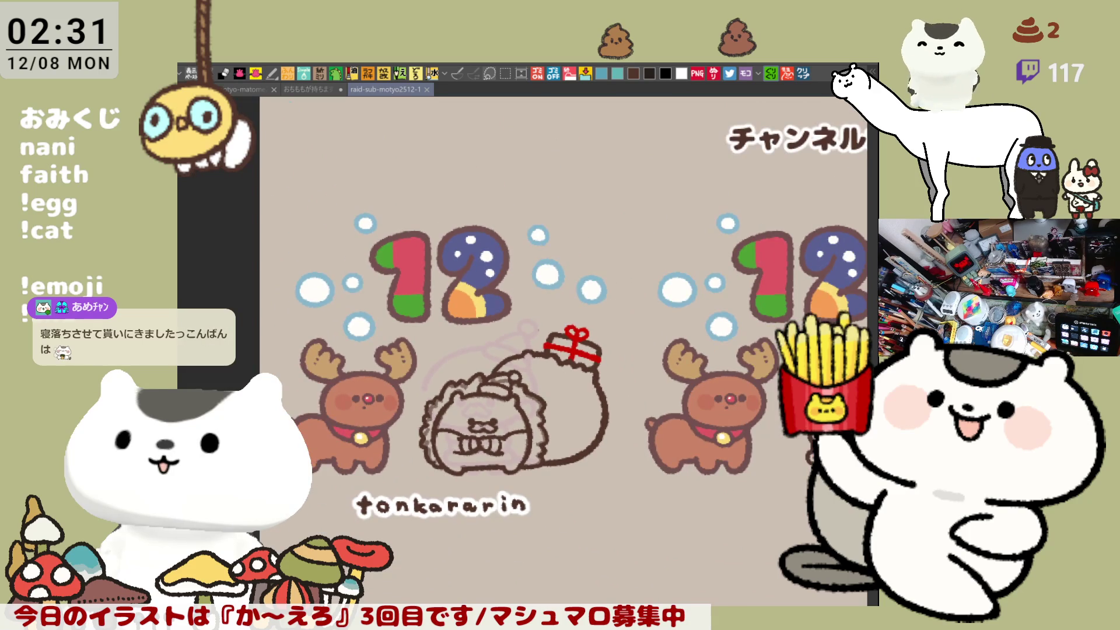
scroll(738, 395, down, 5)
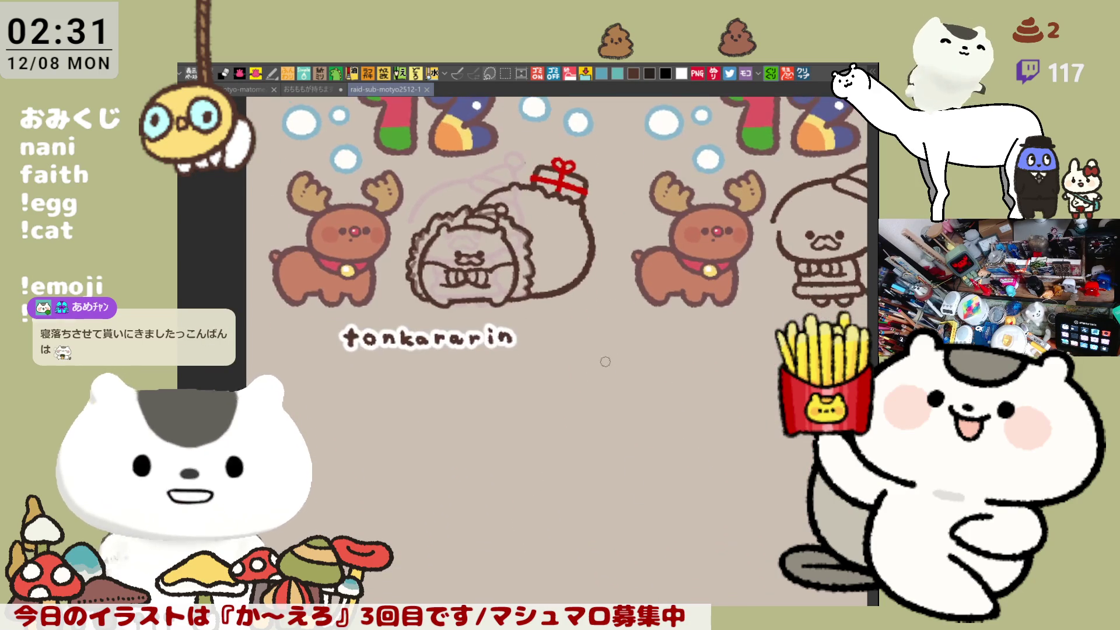
mouse_move(669, 557)
mouse_down()
mouse_move(633, 480)
mouse_move(620, 395)
mouse_up()
key(ctrl+z)
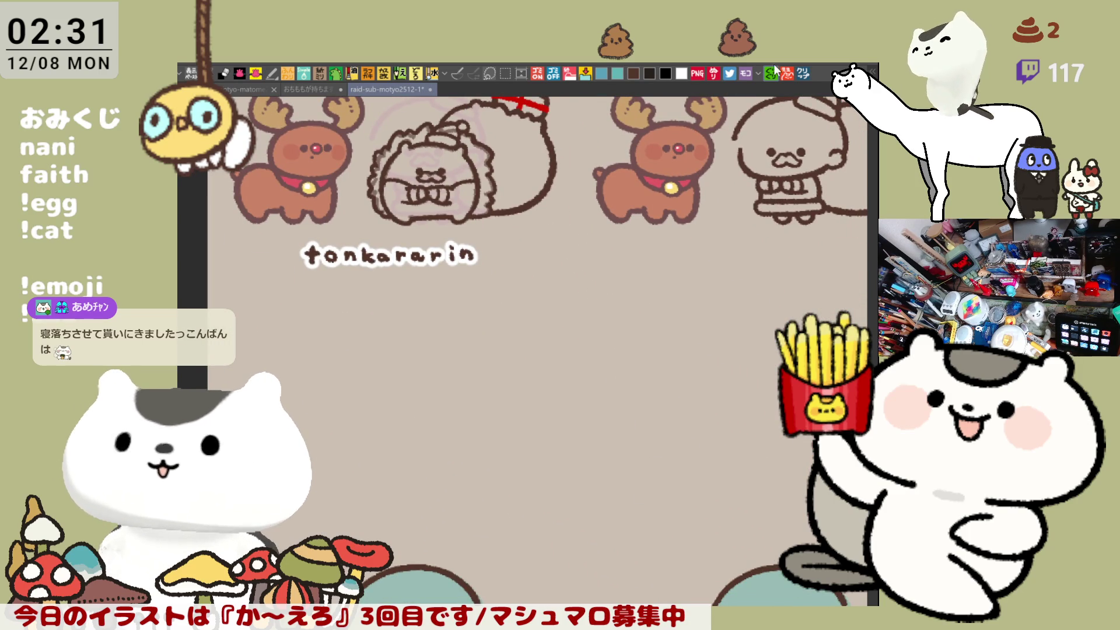
scroll(668, 137, up, 4)
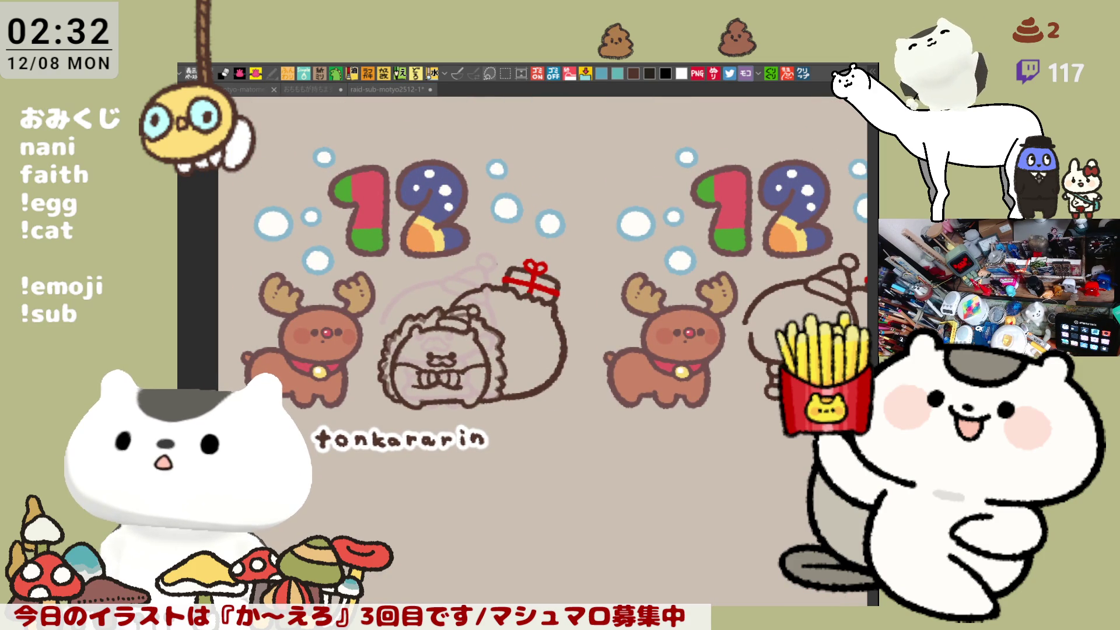
scroll(520, 472, up, 3)
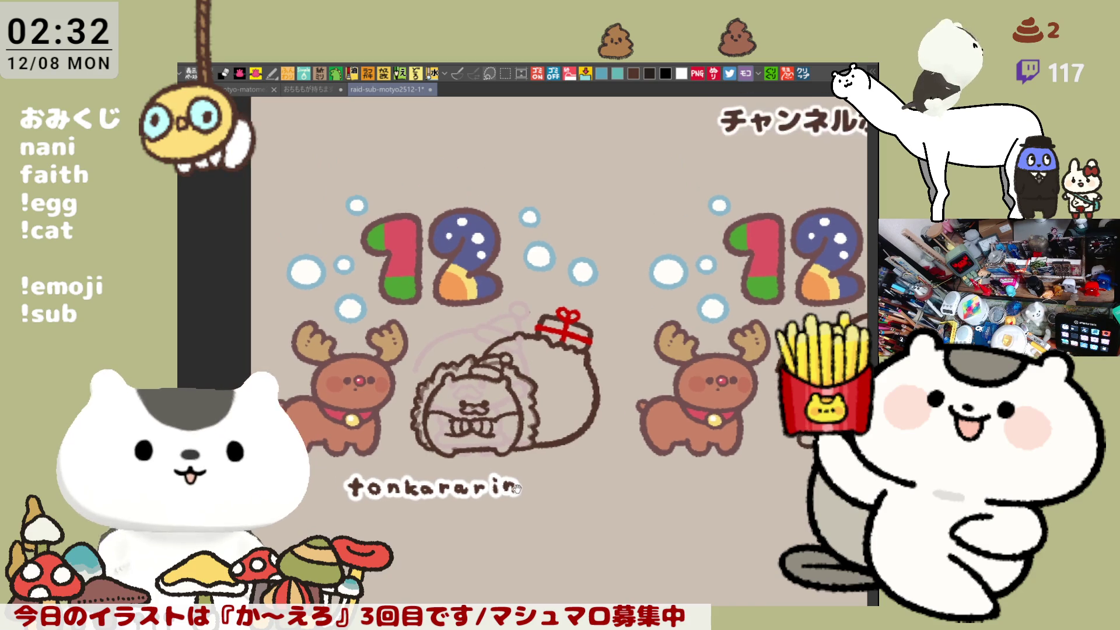
scroll(521, 472, up, 5)
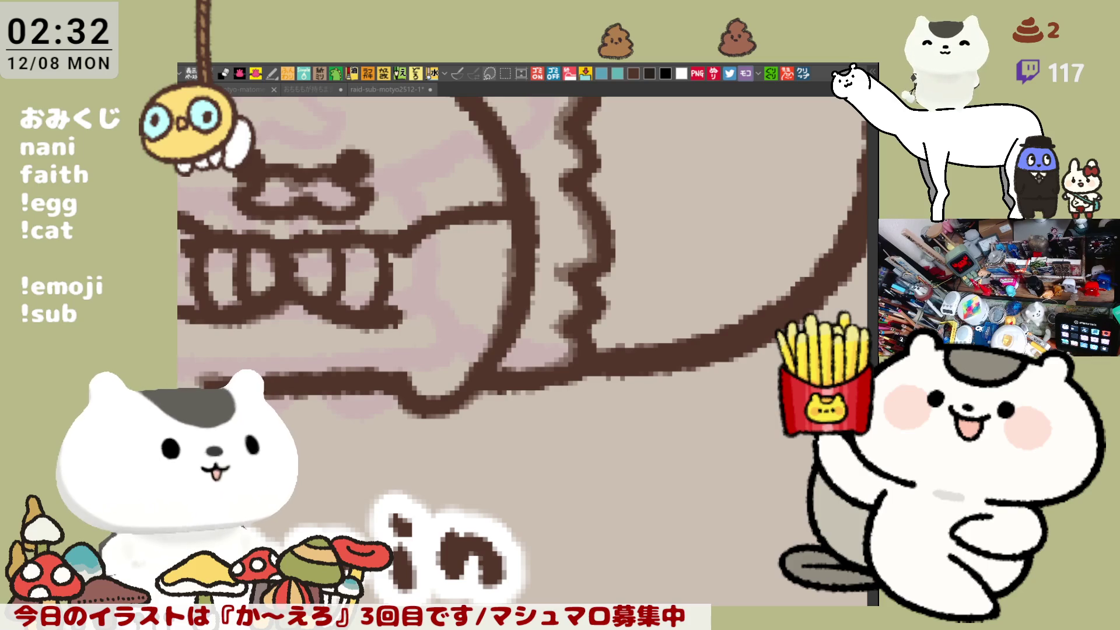
scroll(668, 428, down, 5)
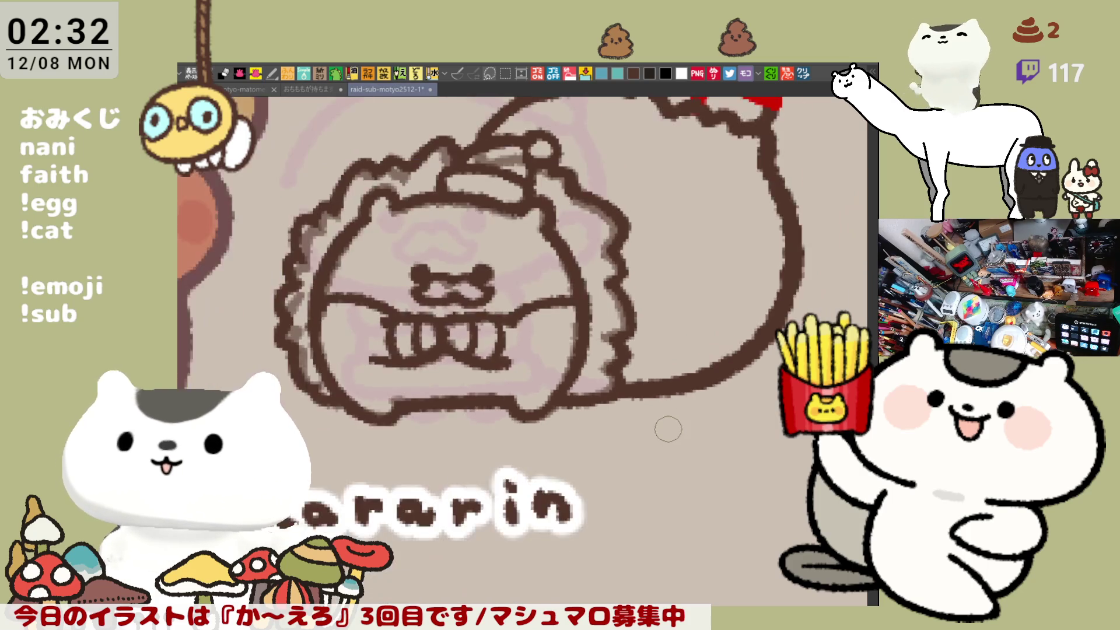
scroll(668, 429, down, 2)
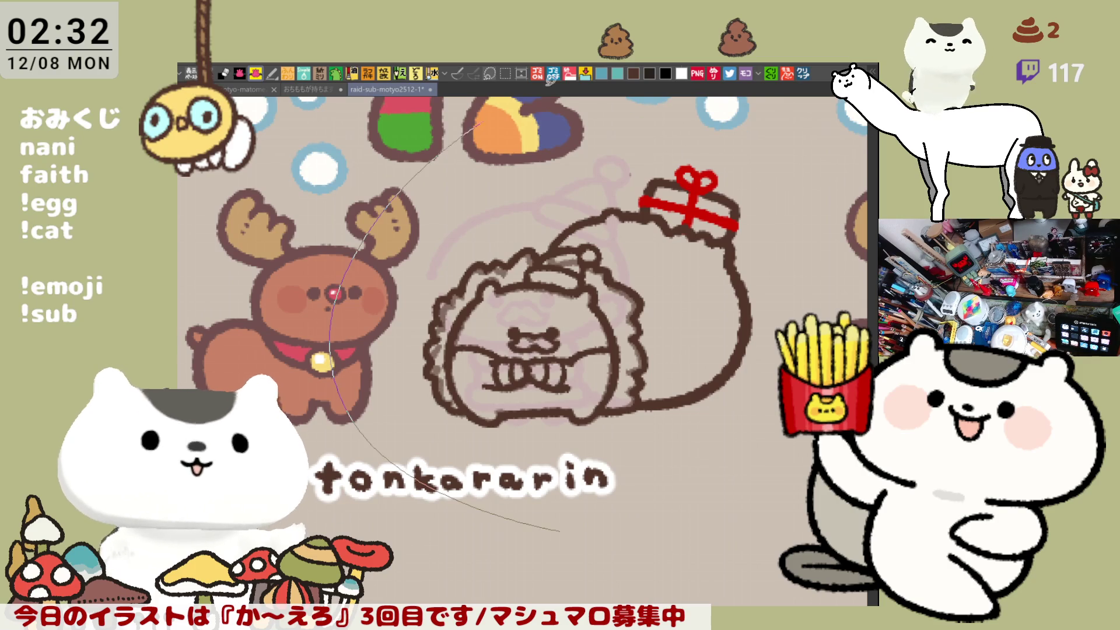
- Fill the hedgehog cream, fur bands grey, outfit and hat red, and brim, sack and present white
drag(723, 450, 719, 444)
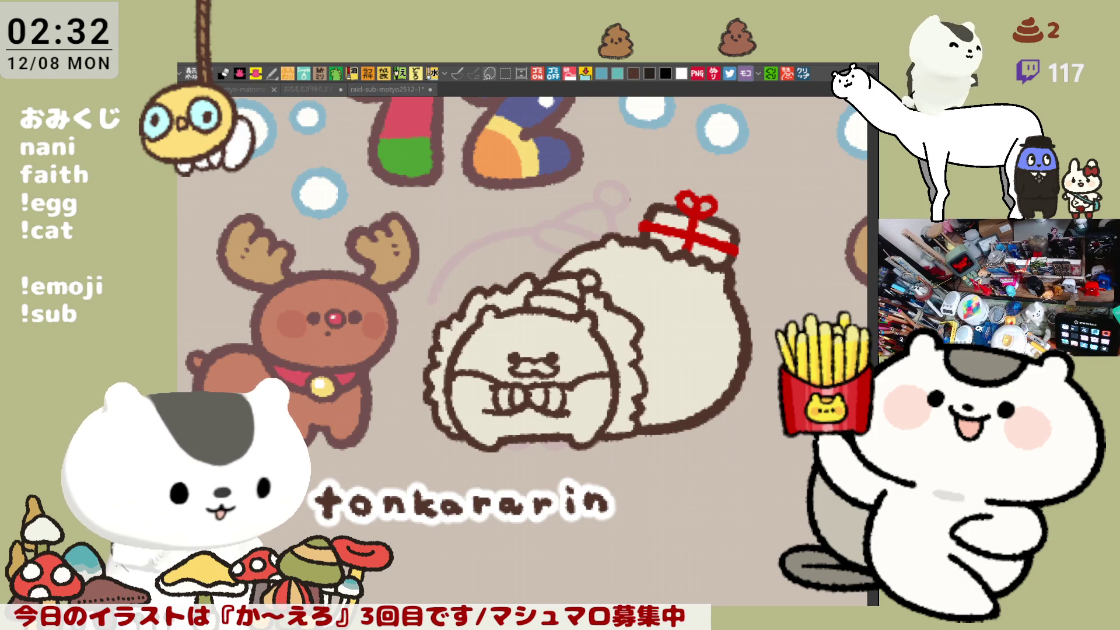
click(459, 303)
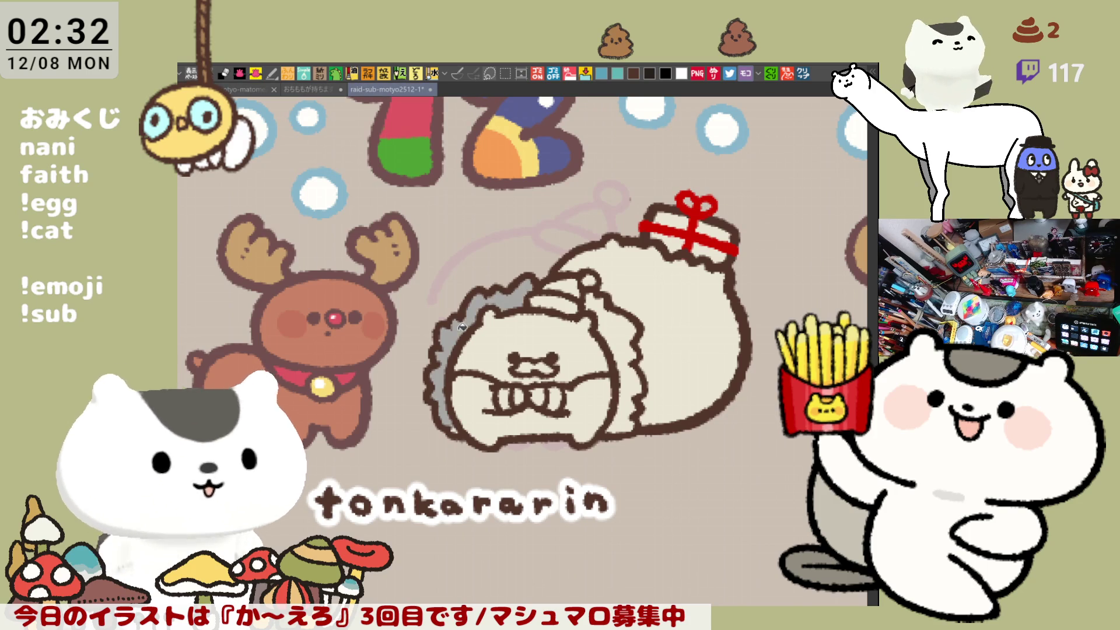
click(598, 311)
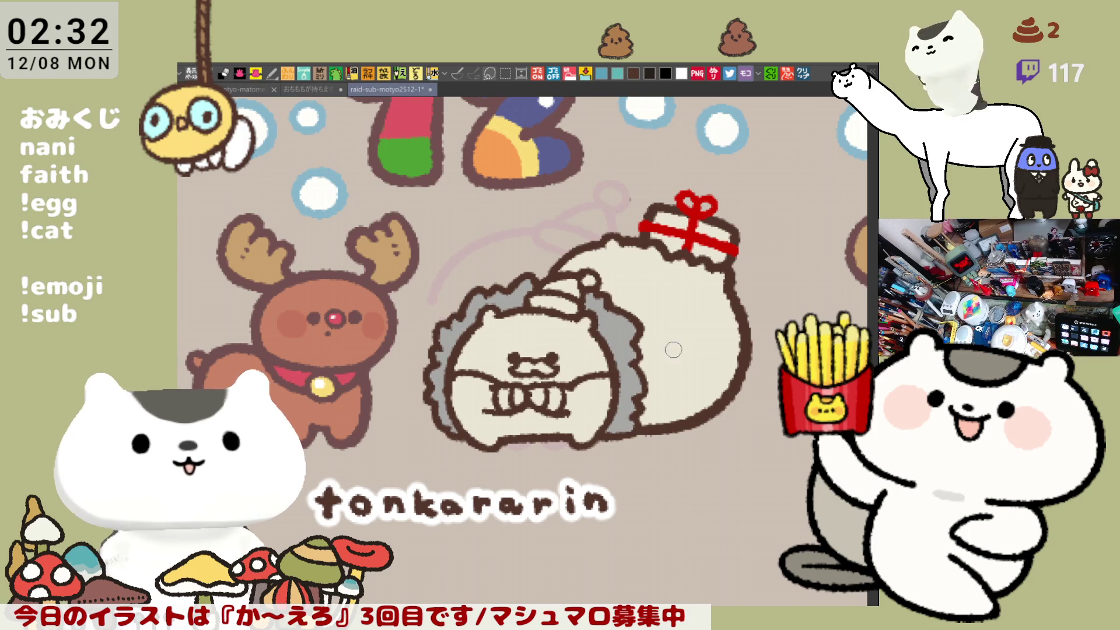
click(595, 410)
click(576, 287)
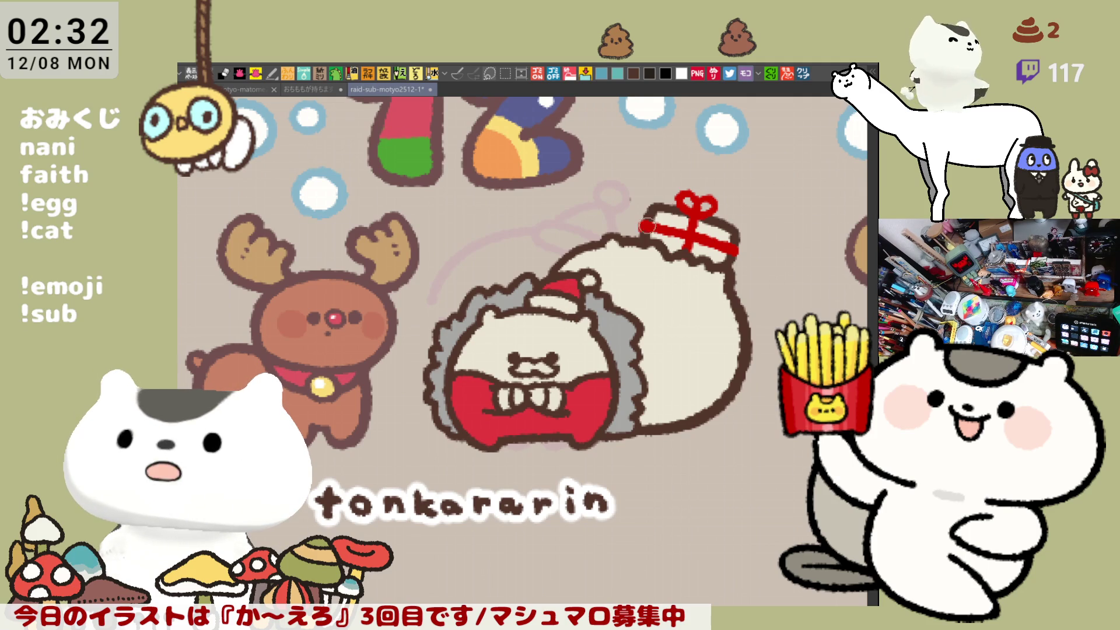
click(551, 302)
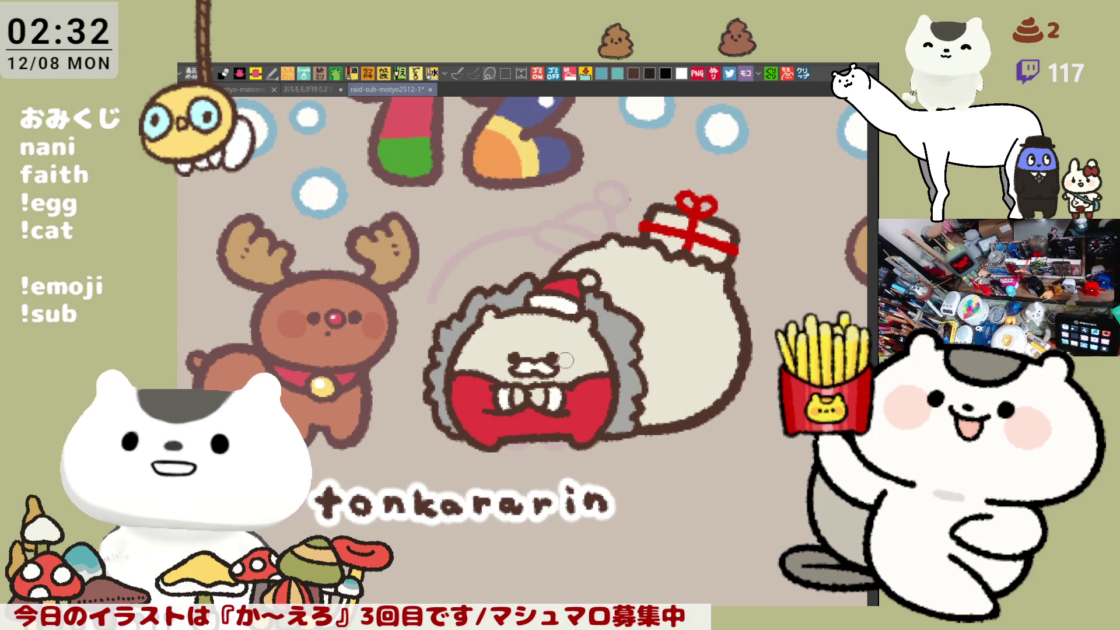
click(682, 308)
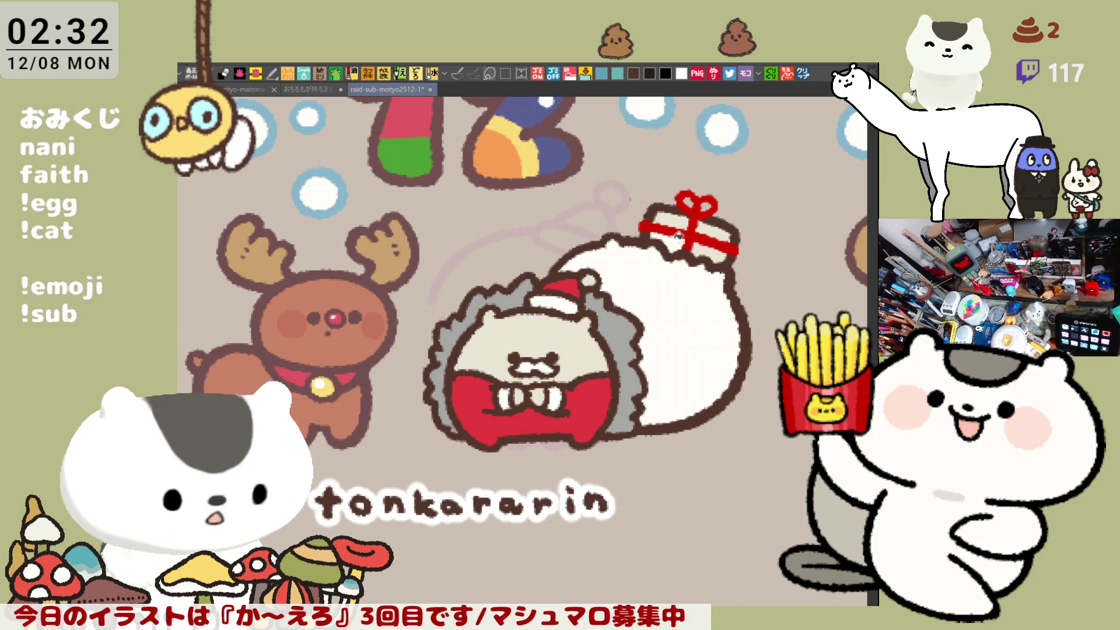
click(677, 220)
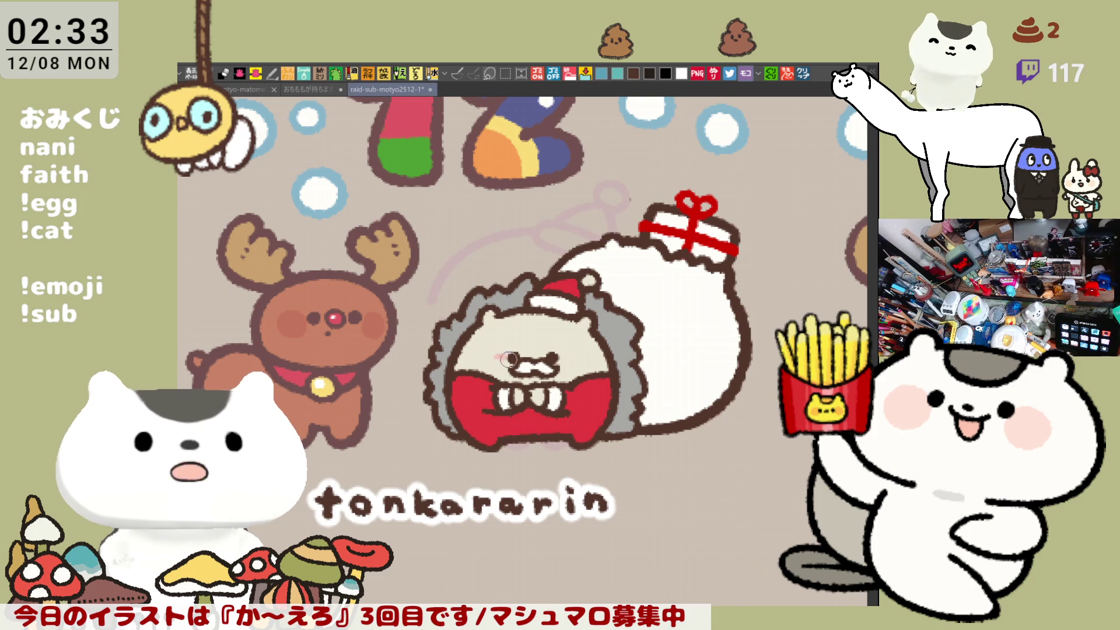
- Paint pink blush on the hedgehog's left cheek and dark-grey spine marks on its side
mouse_move(493, 352)
mouse_down()
mouse_move(573, 356)
mouse_move(576, 369)
mouse_move(571, 314)
mouse_move(578, 344)
mouse_up()
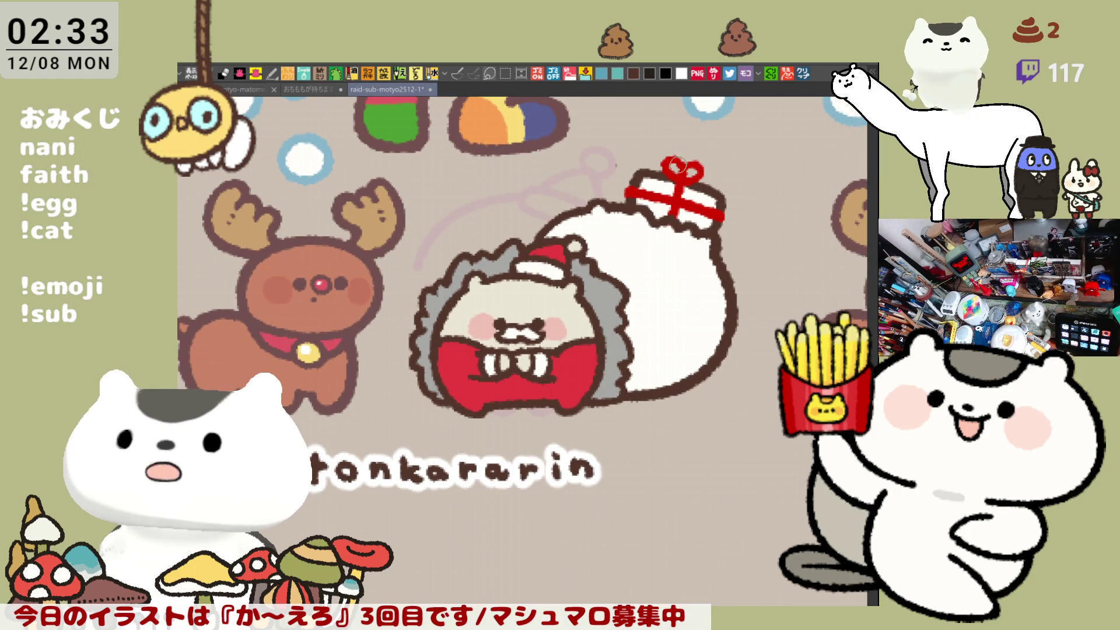
scroll(716, 169, down, 2)
scroll(672, 199, up, 3)
scroll(672, 199, up, 1)
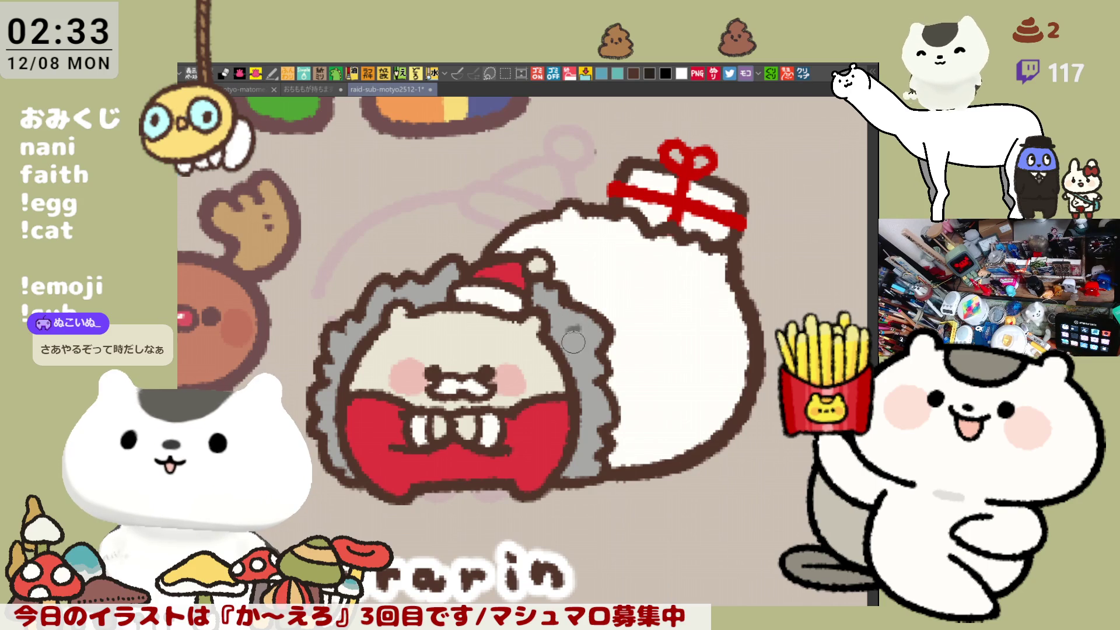
drag(574, 341, 580, 355)
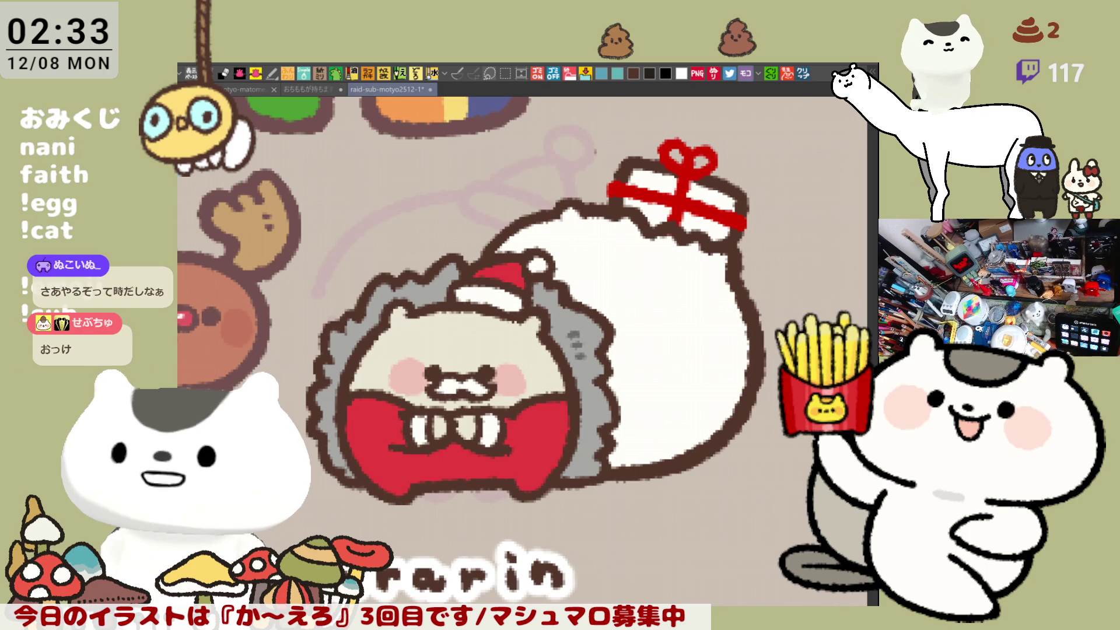
- Close the outline gap with a short dark-brown stroke and zoom out to the whole banner
click(640, 71)
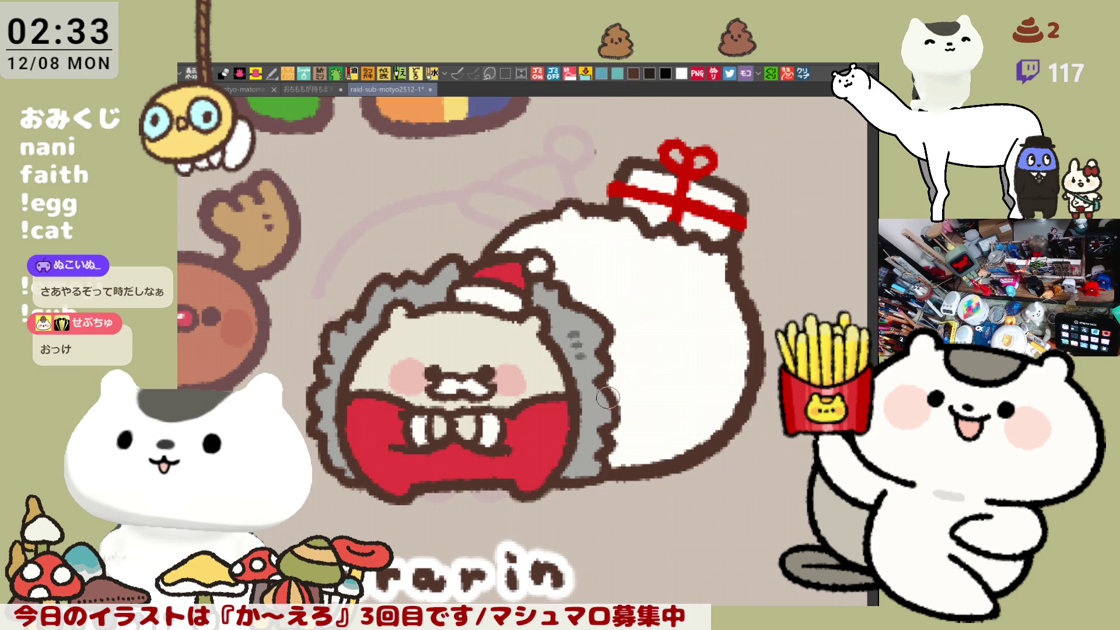
drag(611, 454, 602, 463)
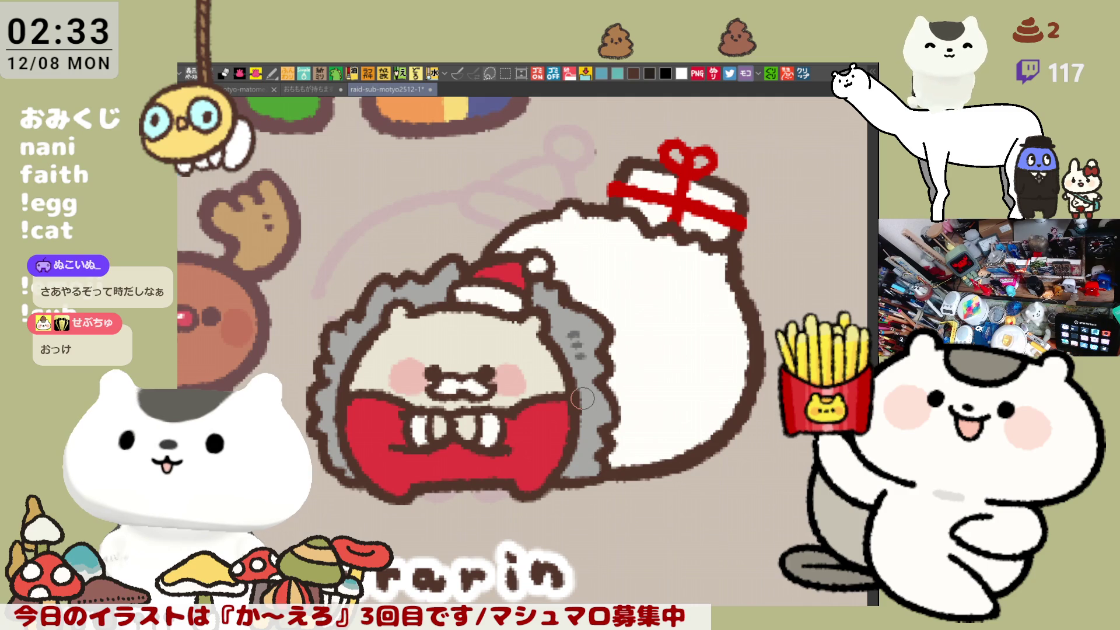
scroll(582, 399, down, 5)
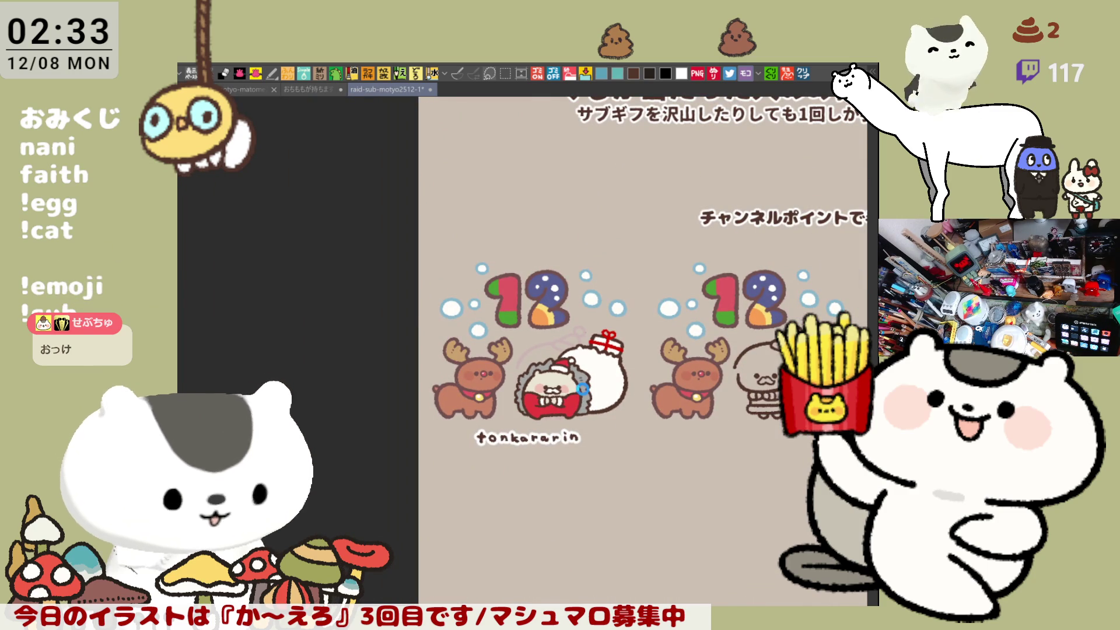
- Save the reward sheet and pan to bring more of the banner into view
key(ctrl+s)
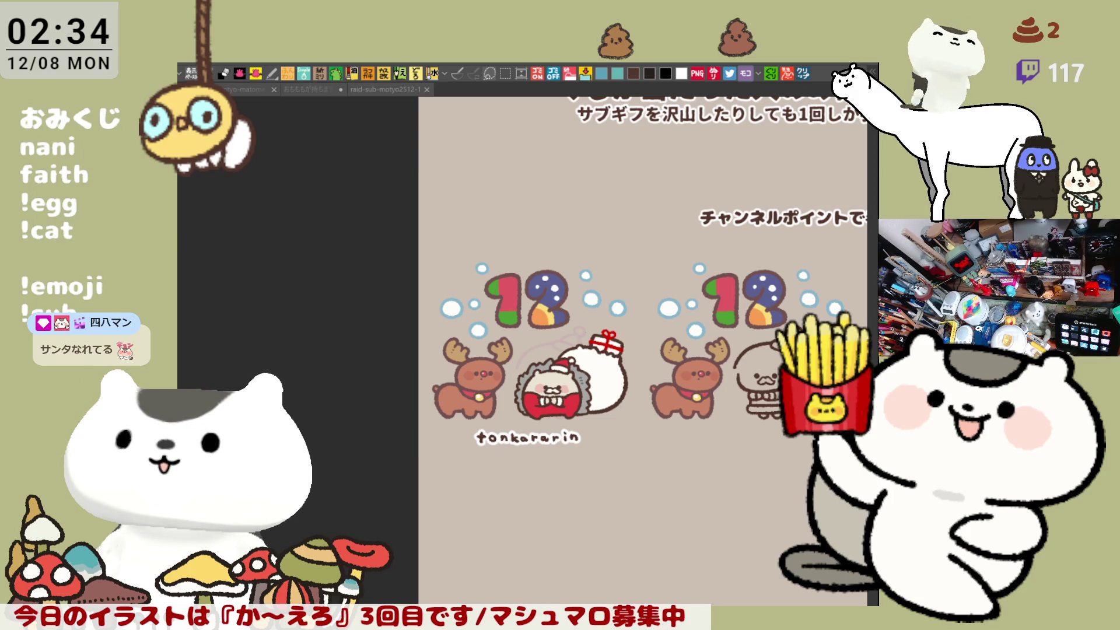
drag(712, 480, 578, 458)
scroll(583, 453, up, 3)
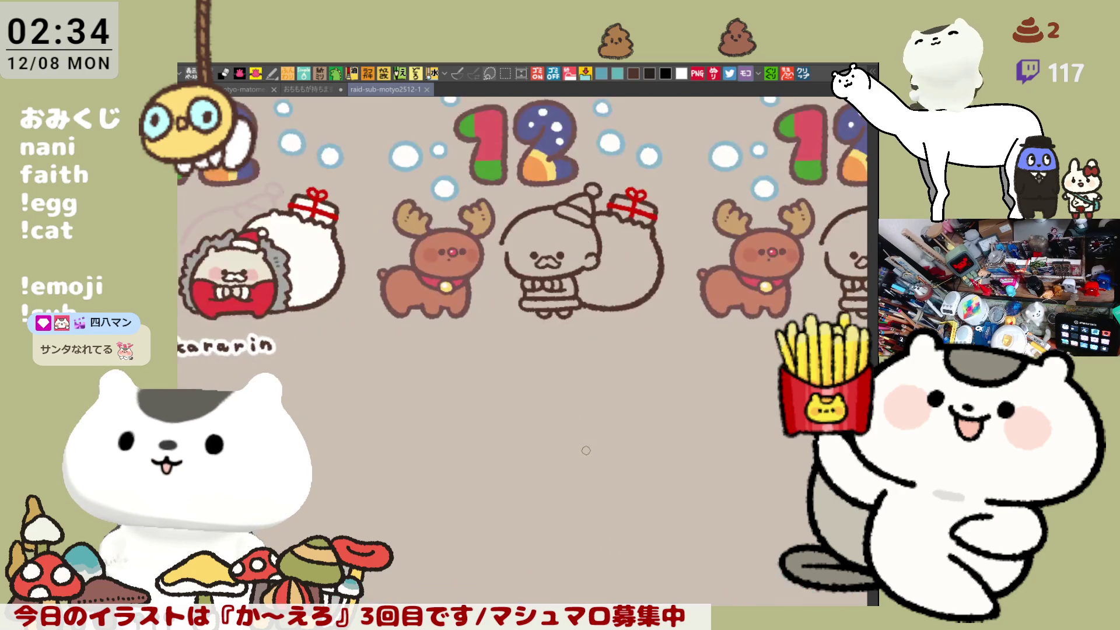
scroll(586, 450, down, 3)
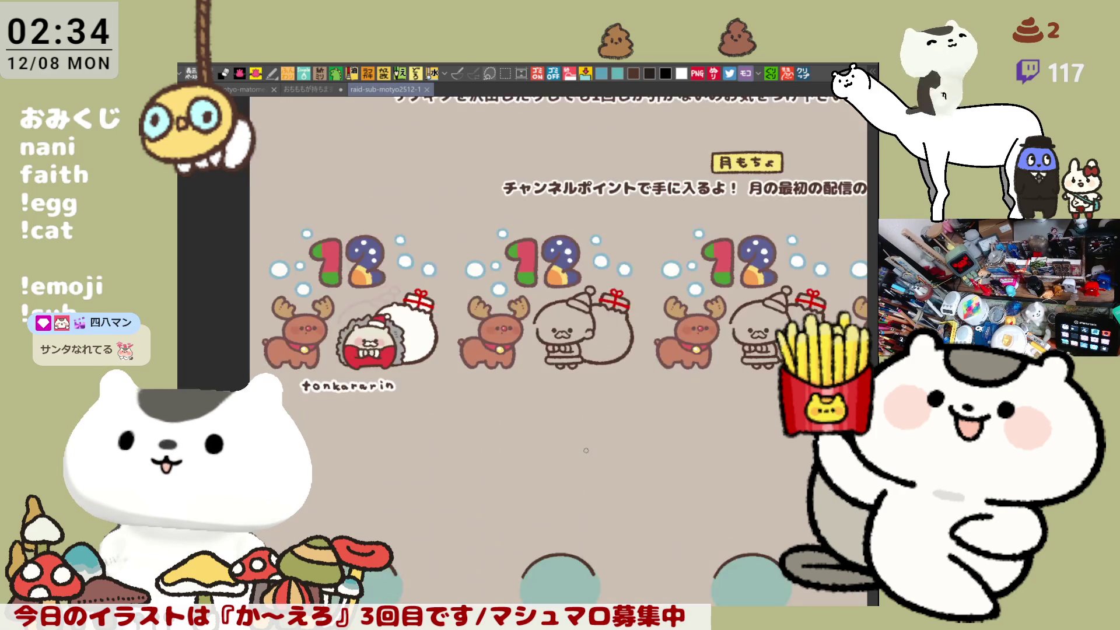
scroll(587, 445, down, 2)
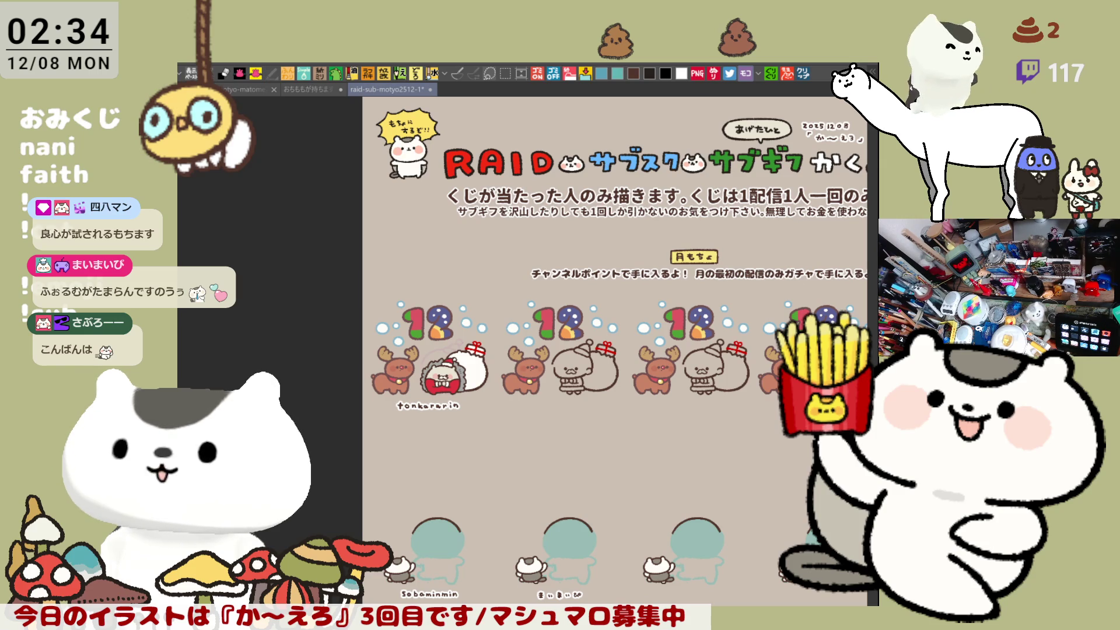
- Paste back the ガチャもちょ heading and caption below the reindeer rows, then view the numerals above them
key(ctrl+v)
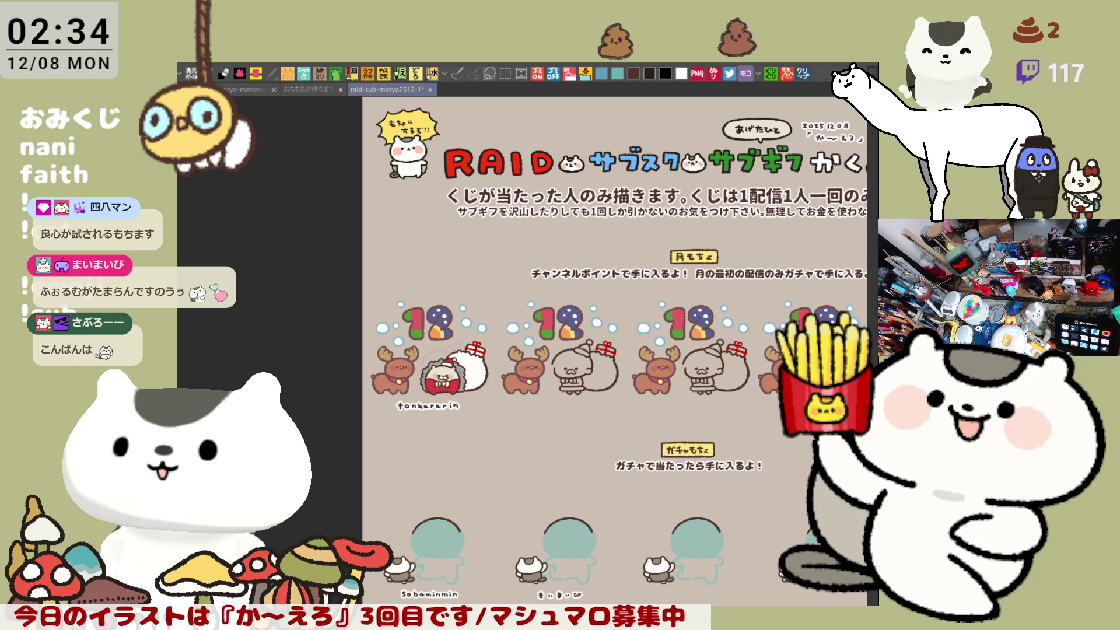
scroll(535, 434, down, 5)
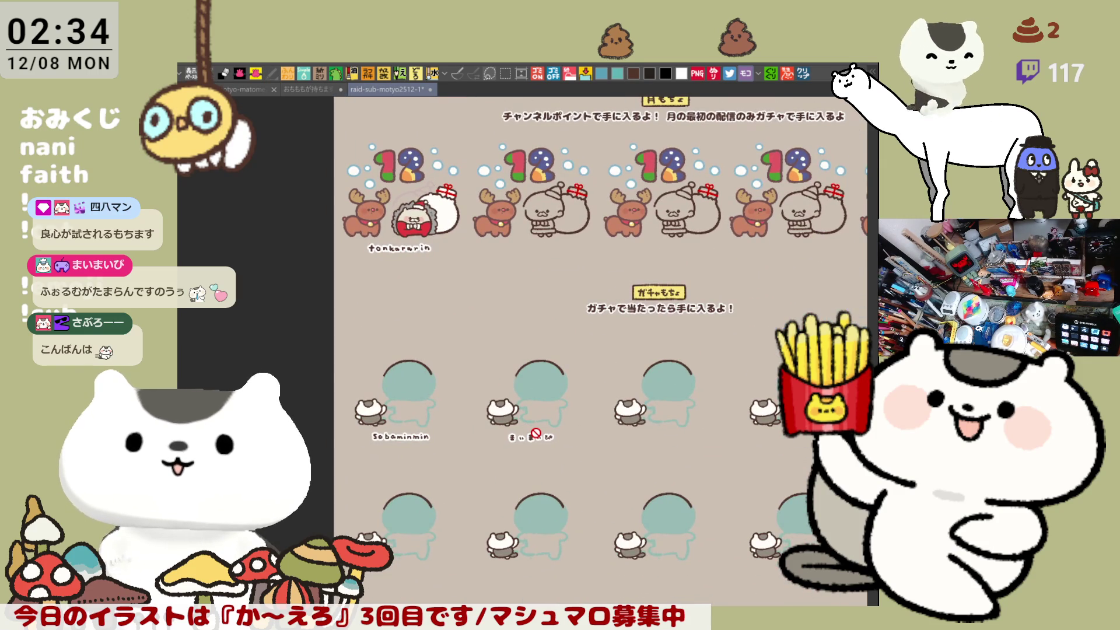
scroll(535, 434, up, 3)
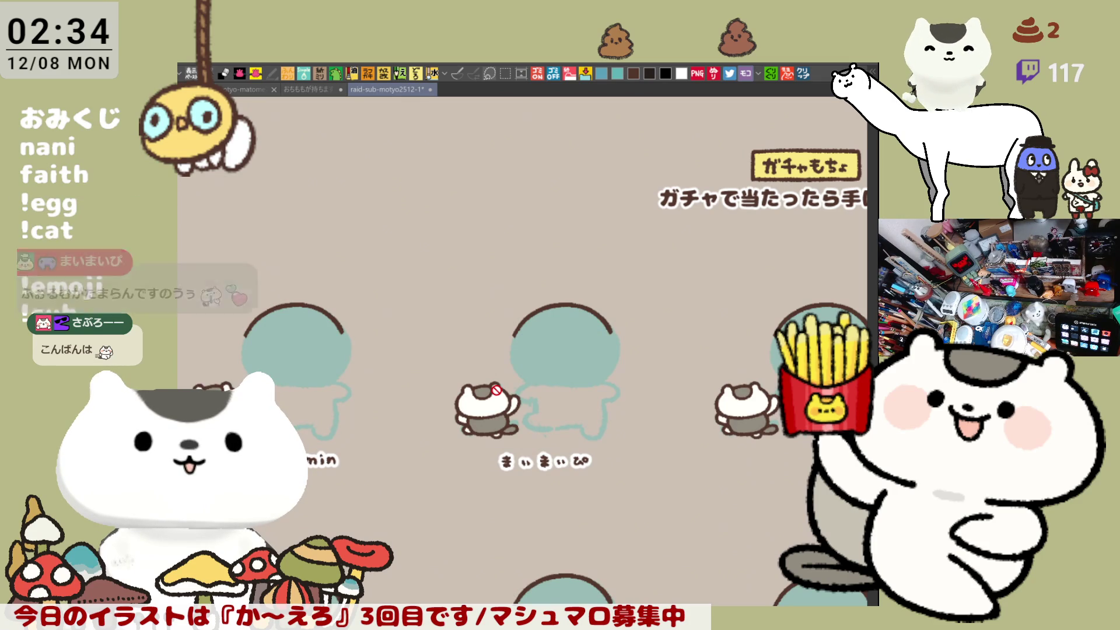
scroll(619, 271, up, 5)
drag(619, 270, 629, 341)
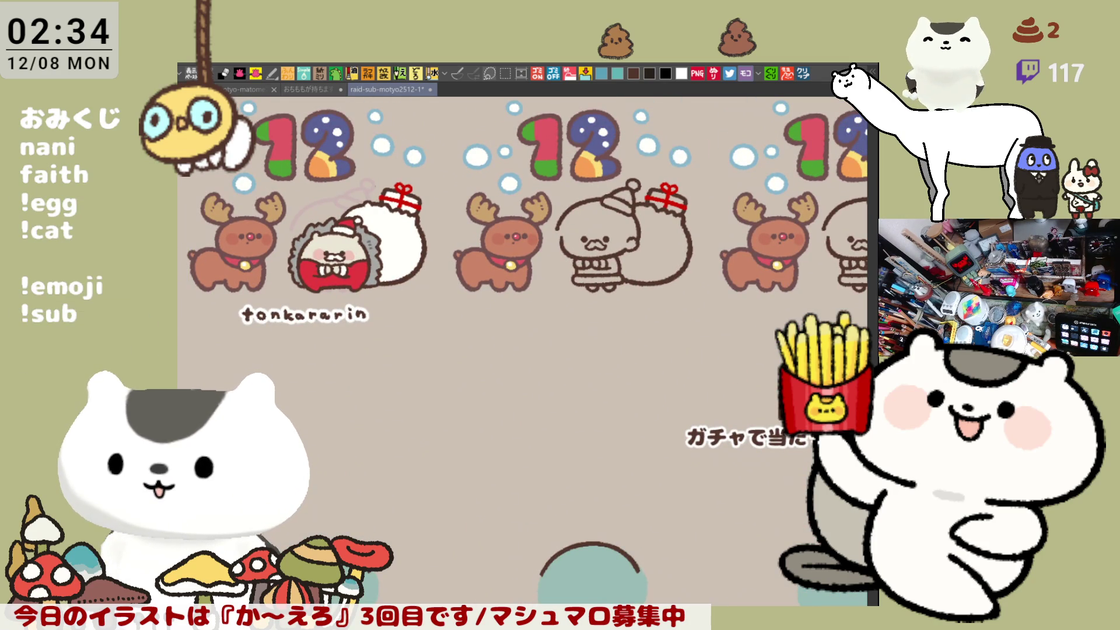
- Letter a viewer's name in rounded hiragana under the second Santa, undoing the stray and misdrawn strokes
scroll(591, 362, up, 4)
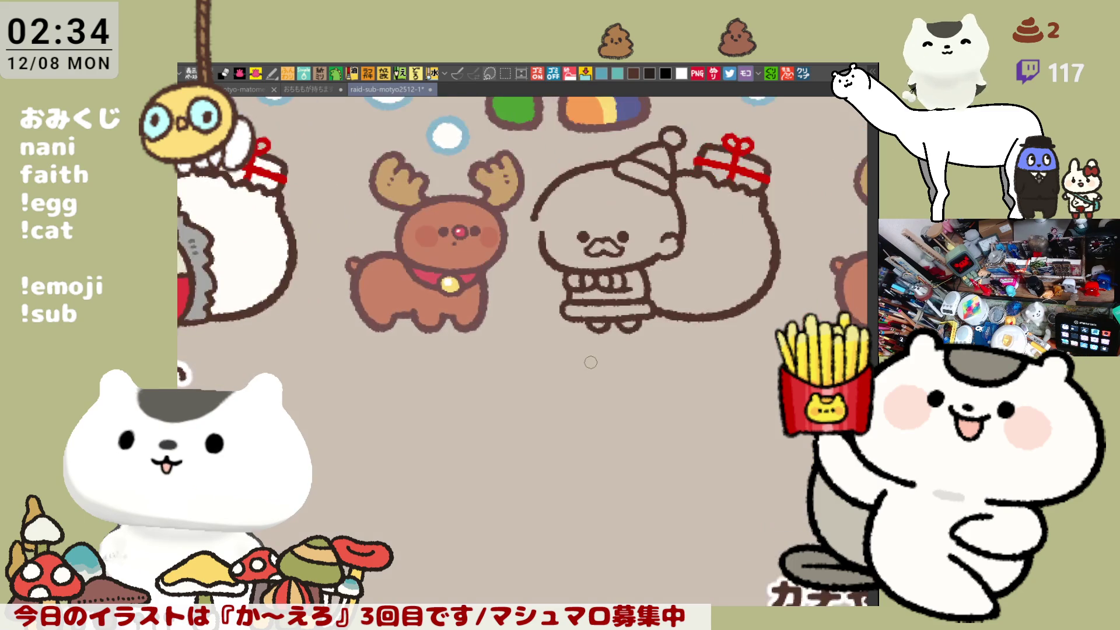
scroll(591, 362, up, 2)
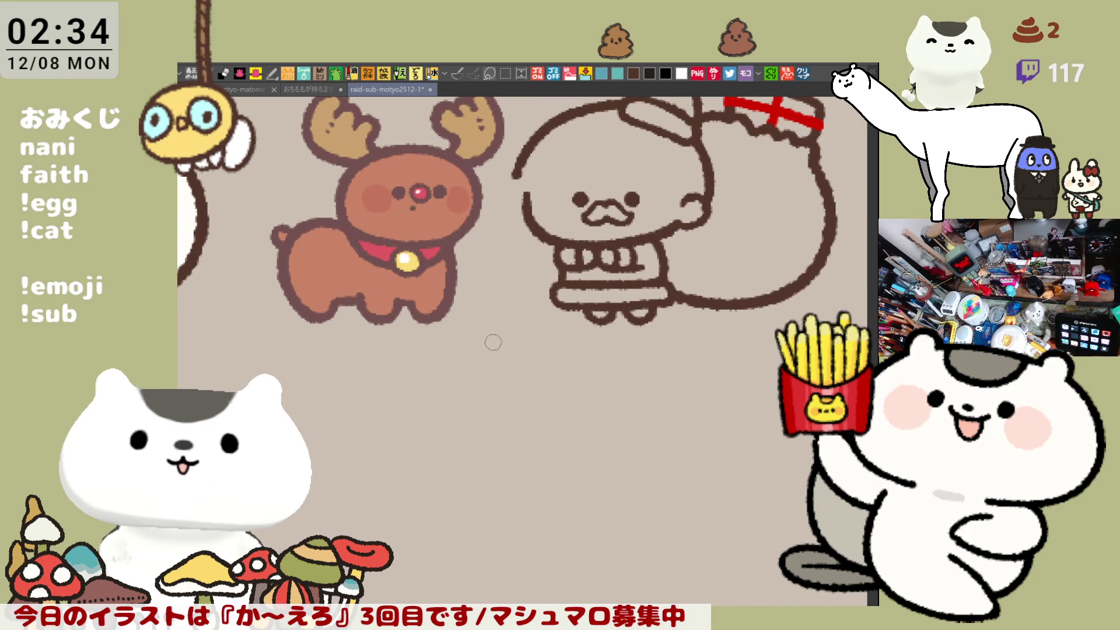
mouse_move(424, 374)
mouse_down()
mouse_move(424, 390)
mouse_move(454, 376)
mouse_move(443, 392)
mouse_move(452, 397)
mouse_move(505, 366)
mouse_move(488, 394)
mouse_move(547, 379)
mouse_move(540, 397)
mouse_move(563, 386)
mouse_move(566, 368)
mouse_up()
key(ctrl+z)
key(ctrl+z)
mouse_move(572, 359)
mouse_down()
mouse_move(610, 373)
mouse_move(604, 398)
mouse_up()
key(ctrl+z)
key(ctrl+z)
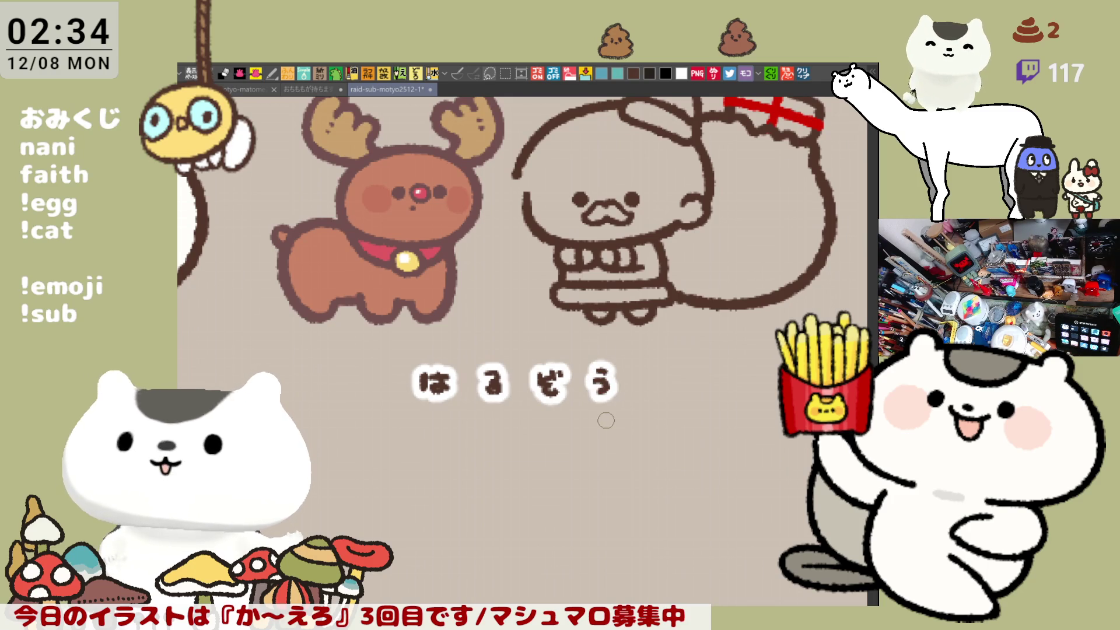
scroll(606, 420, down, 6)
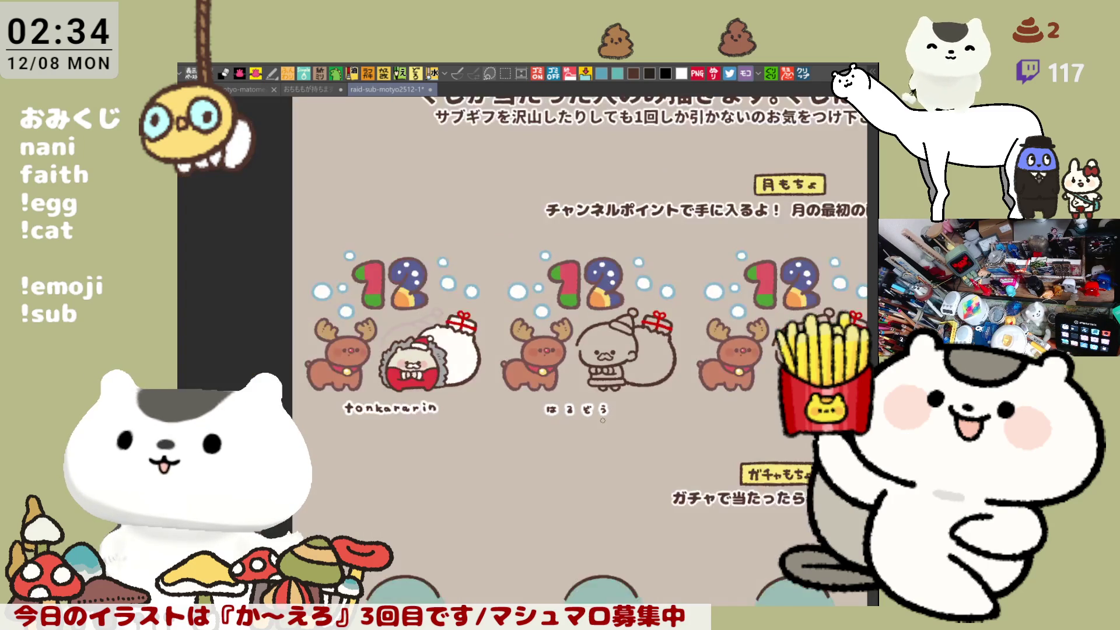
- Select the name label under the second cat, drag it beneath the third cat, and deselect
mouse_move(602, 421)
mouse_down()
mouse_move(486, 370)
mouse_move(475, 243)
mouse_up()
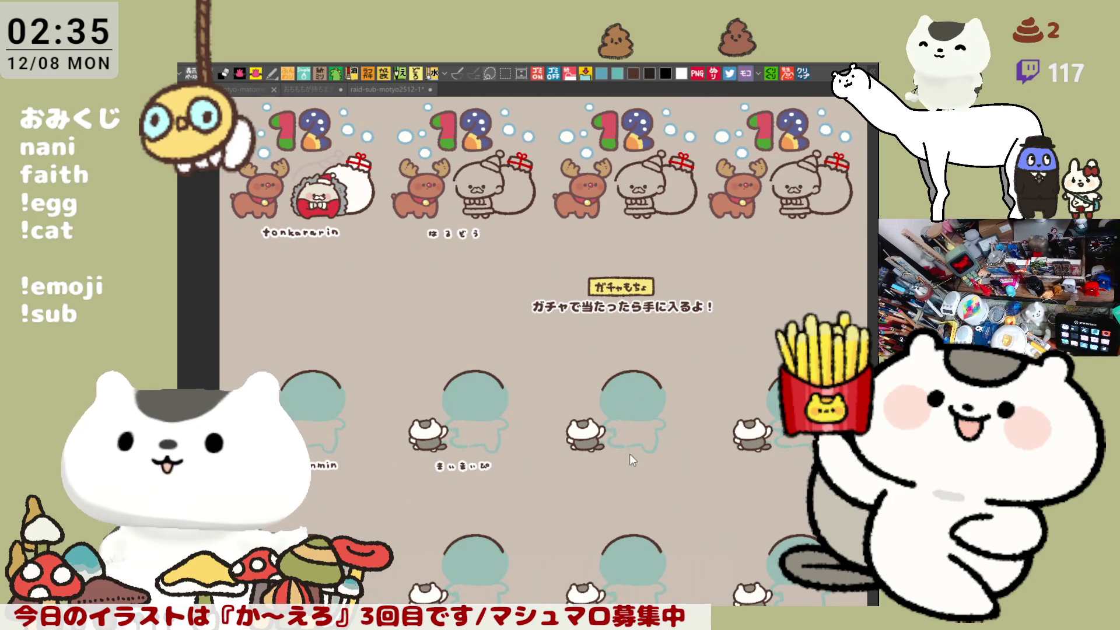
click(635, 482)
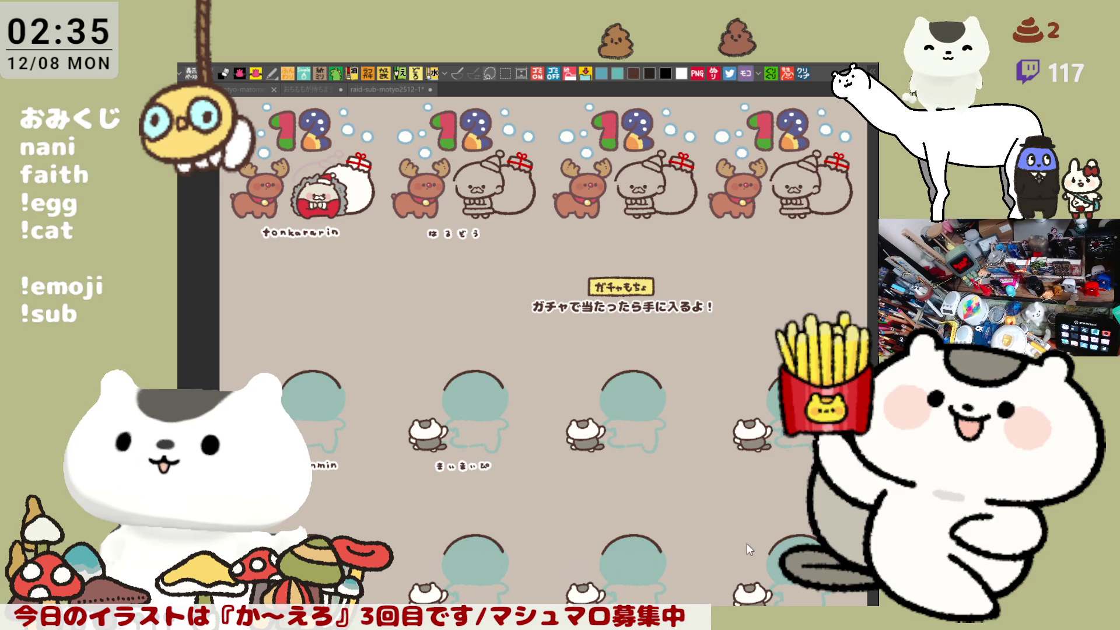
click(537, 560)
mouse_move(398, 451)
mouse_down()
mouse_move(574, 500)
mouse_move(574, 512)
mouse_up()
click(536, 533)
drag(505, 487, 668, 487)
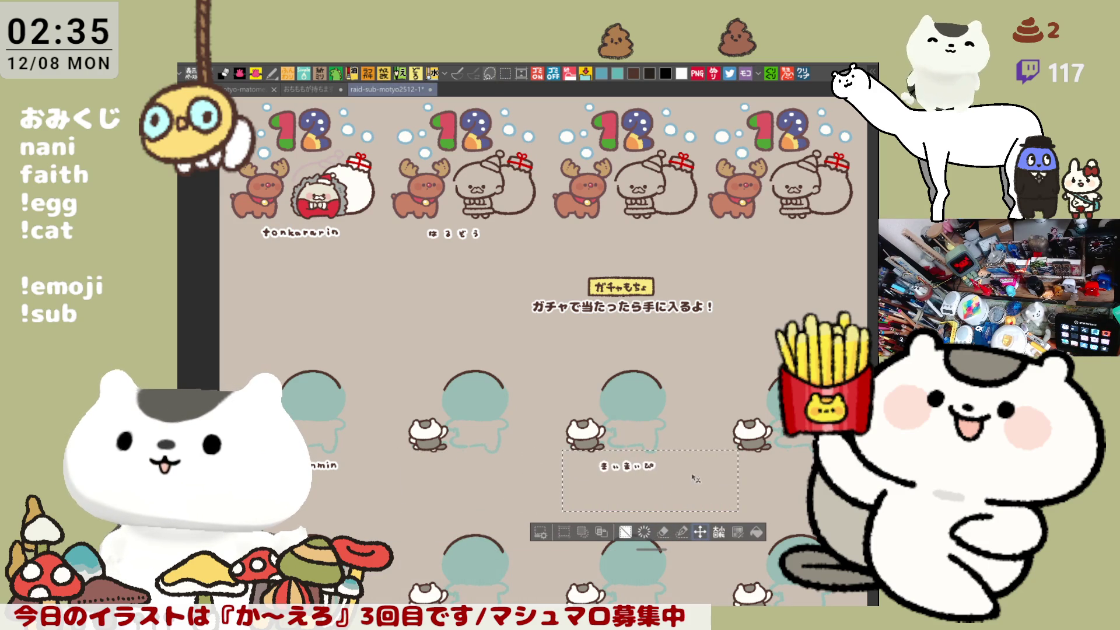
key(ctrl+d)
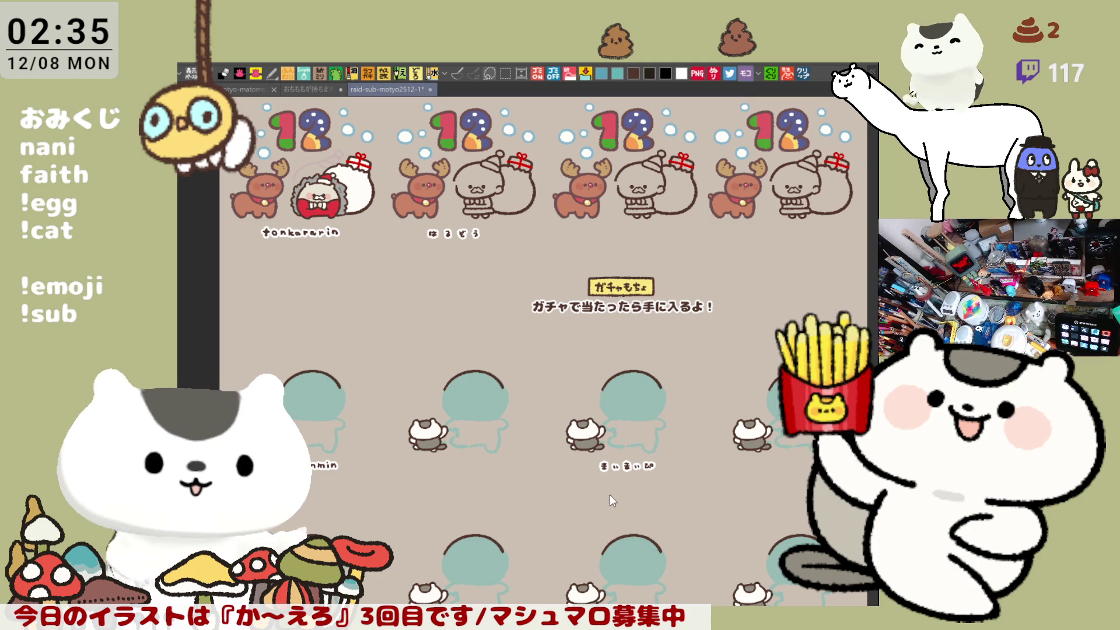
drag(432, 448, 474, 473)
scroll(537, 556, up, 6)
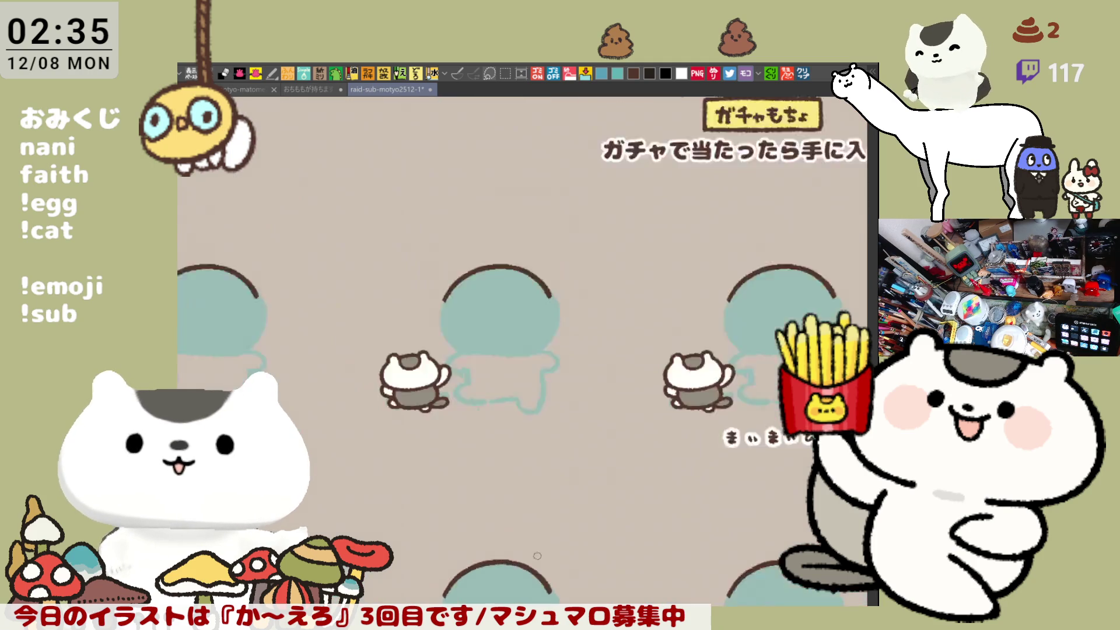
- Letter a second viewer's name in rounded hiragana beneath the empty second cat, redrawing misdrawn characters
drag(401, 266, 438, 187)
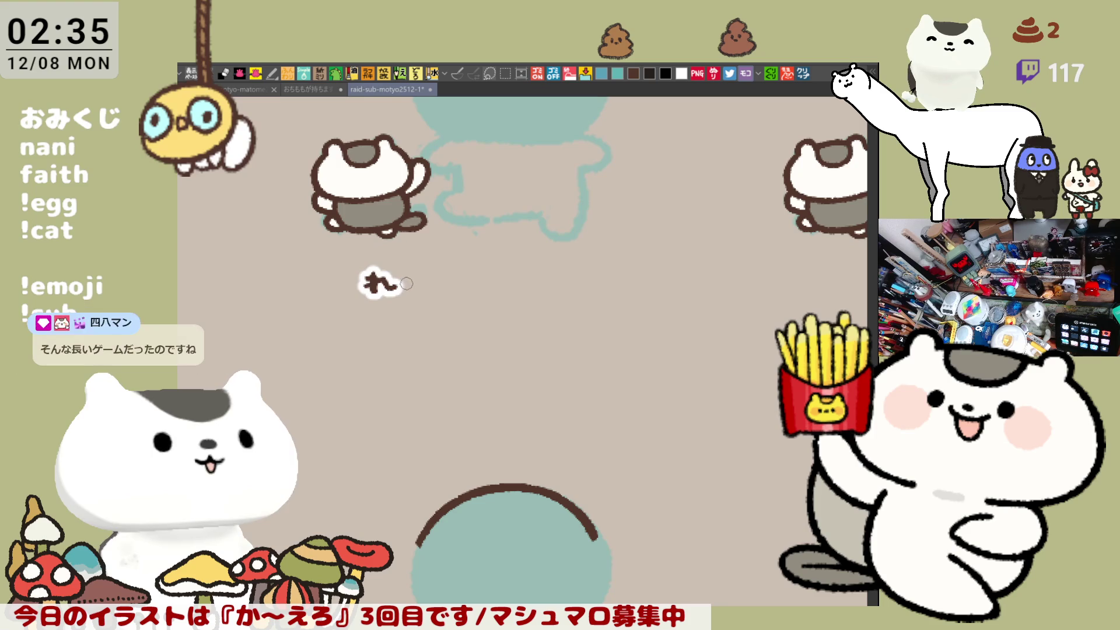
drag(366, 280, 407, 287)
key(ctrl+z)
key(ctrl+z)
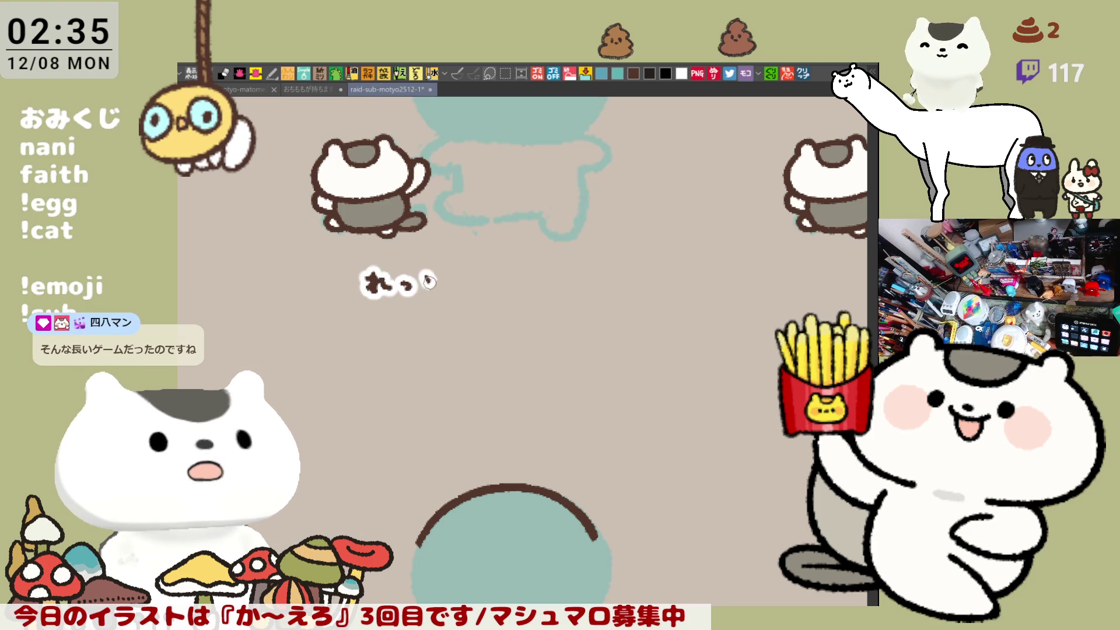
key(ctrl+z)
drag(426, 279, 442, 281)
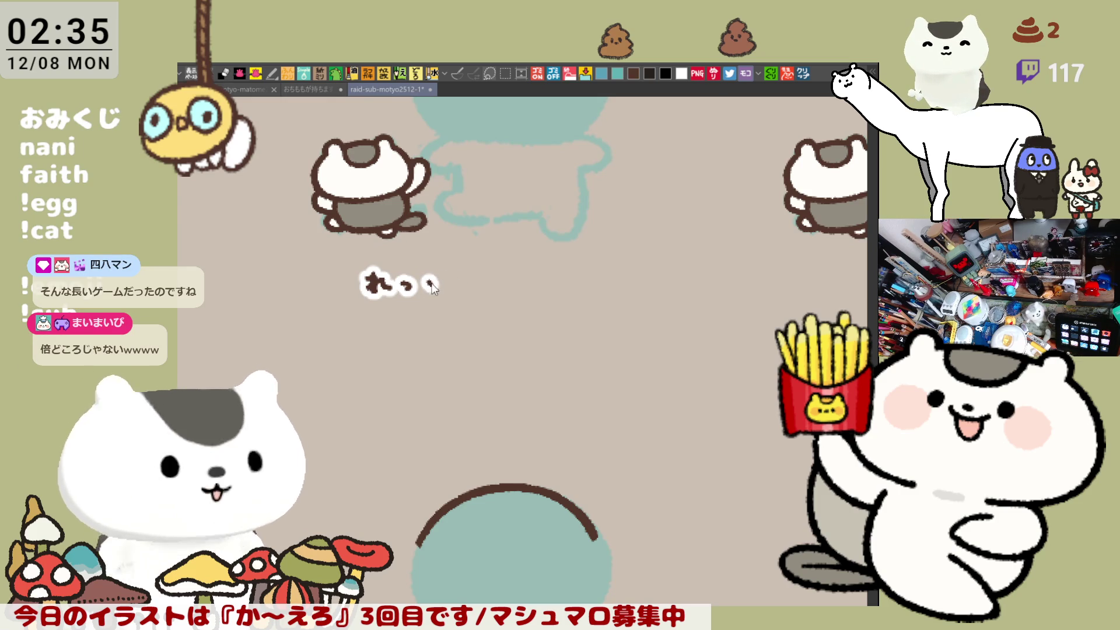
mouse_move(431, 272)
mouse_down()
mouse_move(446, 295)
mouse_move(548, 285)
mouse_move(559, 295)
mouse_move(583, 280)
mouse_move(571, 299)
mouse_up()
click(467, 286)
key(ctrl+z)
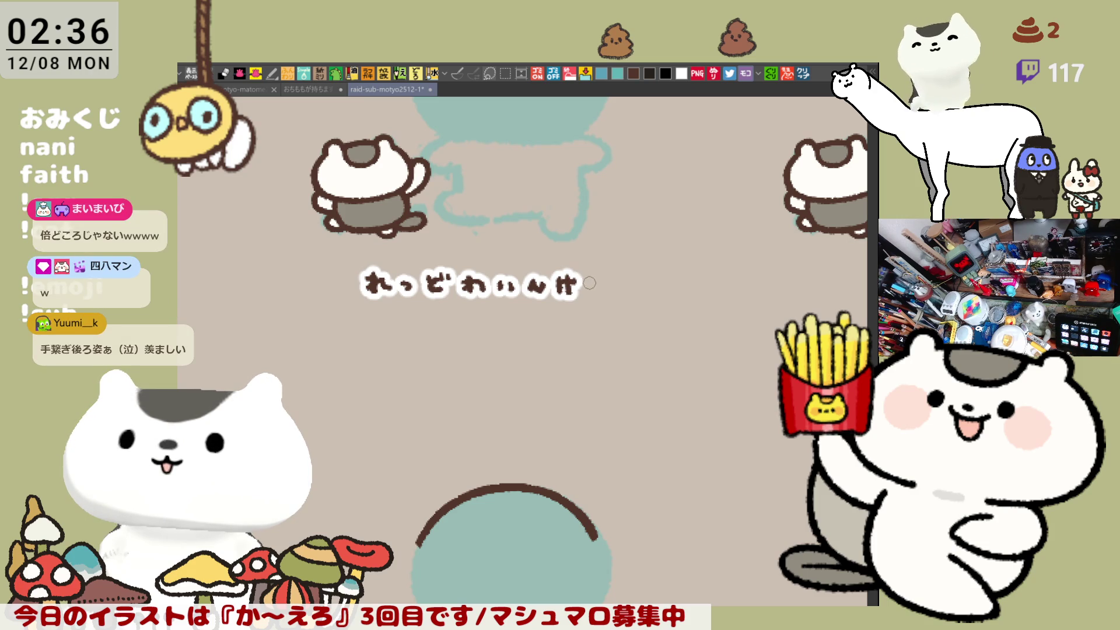
mouse_move(586, 277)
mouse_down()
mouse_move(609, 272)
mouse_move(596, 297)
mouse_up()
scroll(624, 289, right, 5)
scroll(602, 297, right, 10)
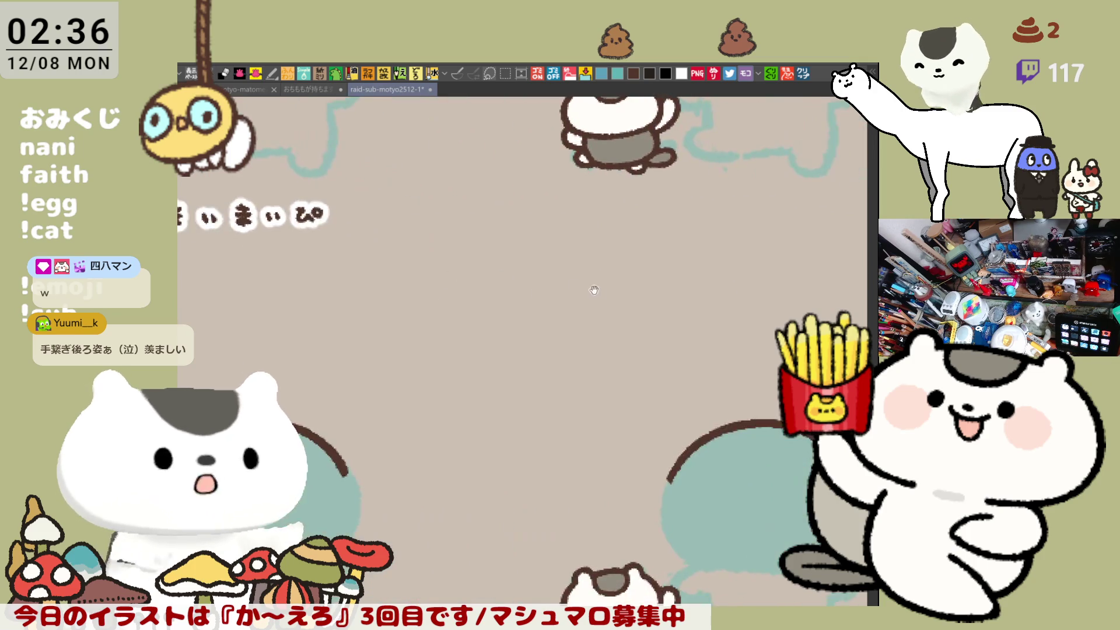
- Start the Latin-letter name under the fourth cat, undoing the misdrawn first letter, then zoom out
mouse_move(452, 240)
mouse_down()
mouse_move(435, 260)
mouse_move(559, 249)
mouse_move(550, 257)
mouse_move(607, 253)
mouse_move(606, 264)
mouse_up()
key(ctrl+z)
key(ctrl+z)
key(ctrl+z)
key(ctrl+z)
key(ctrl+z)
key(ctrl+z)
key(ctrl+z)
key(ctrl+z)
key(ctrl+z)
key(ctrl+z)
key(ctrl+z)
key(ctrl+z)
key(ctrl+z)
key(ctrl+z)
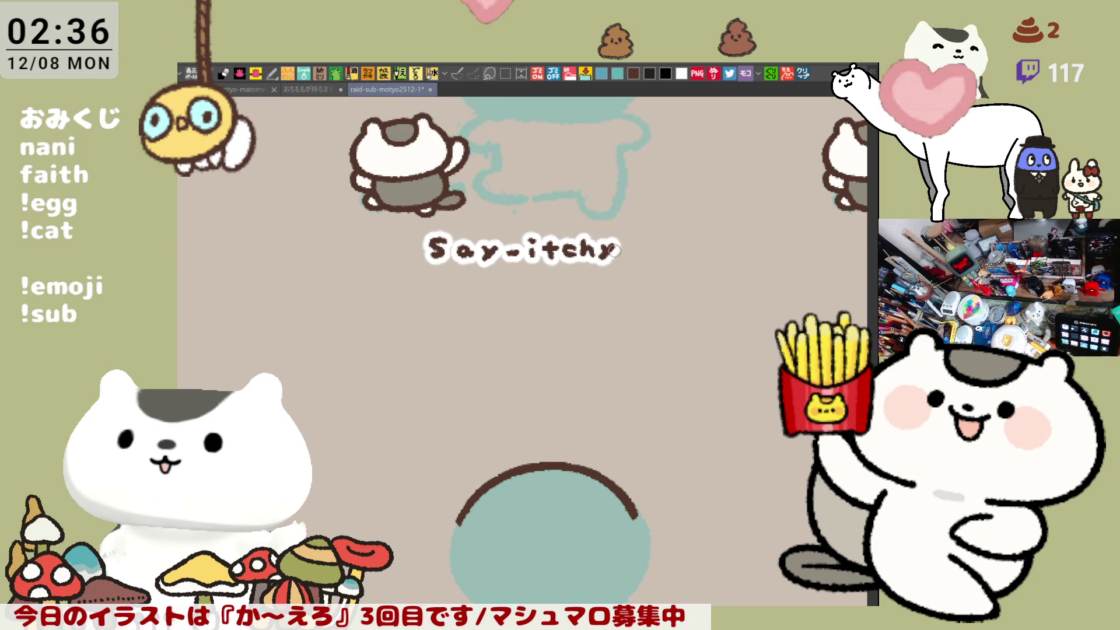
scroll(632, 317, down, 3)
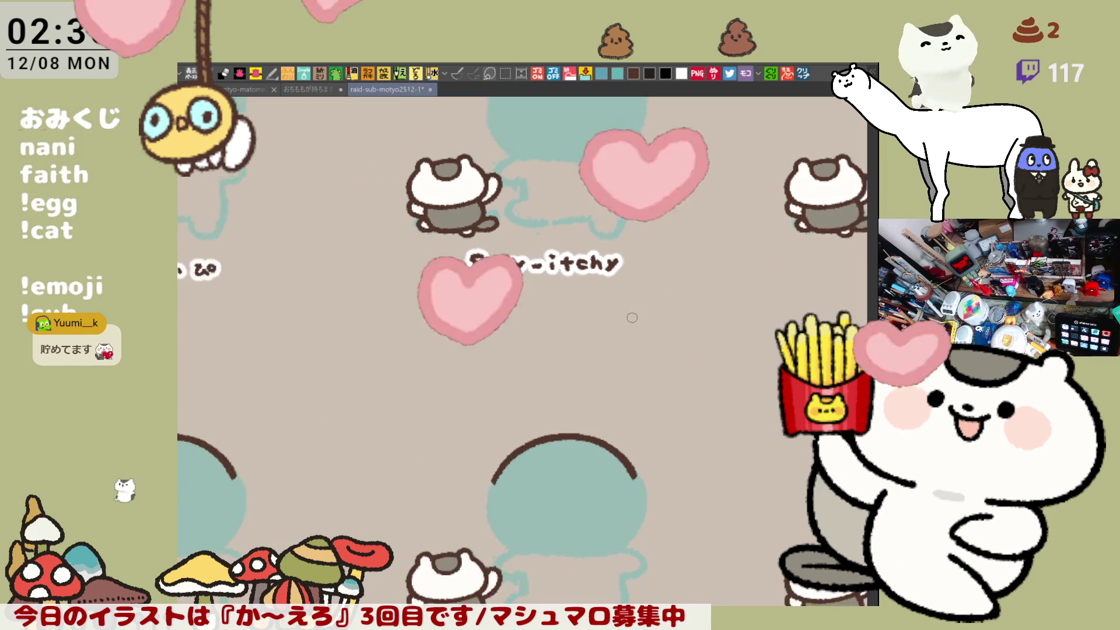
scroll(632, 317, down, 4)
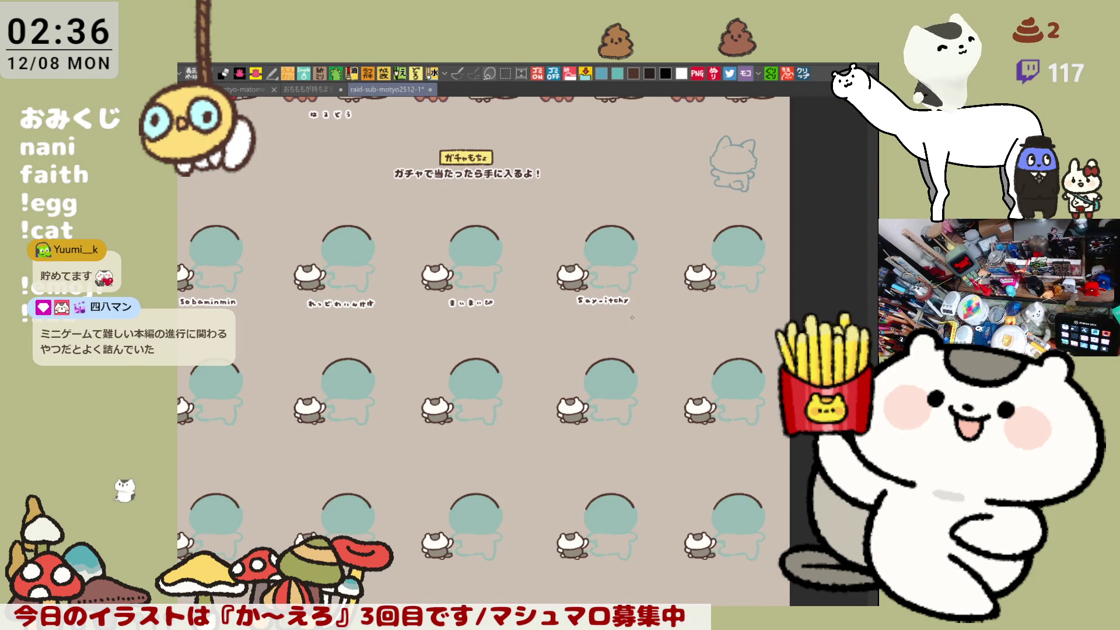
drag(563, 315, 570, 373)
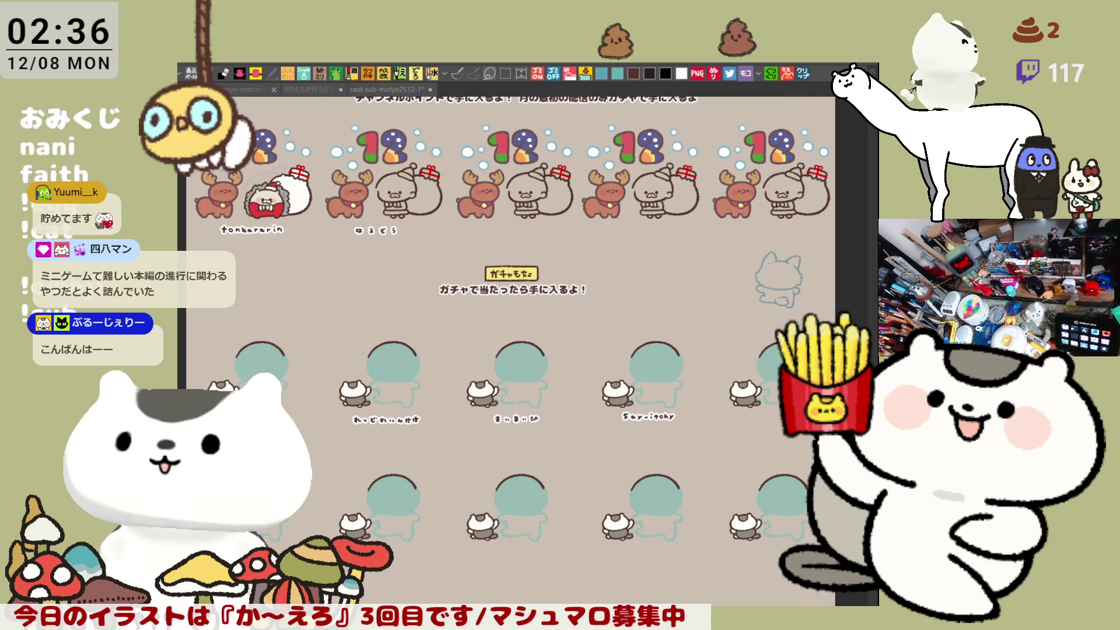
scroll(397, 302, up, 2)
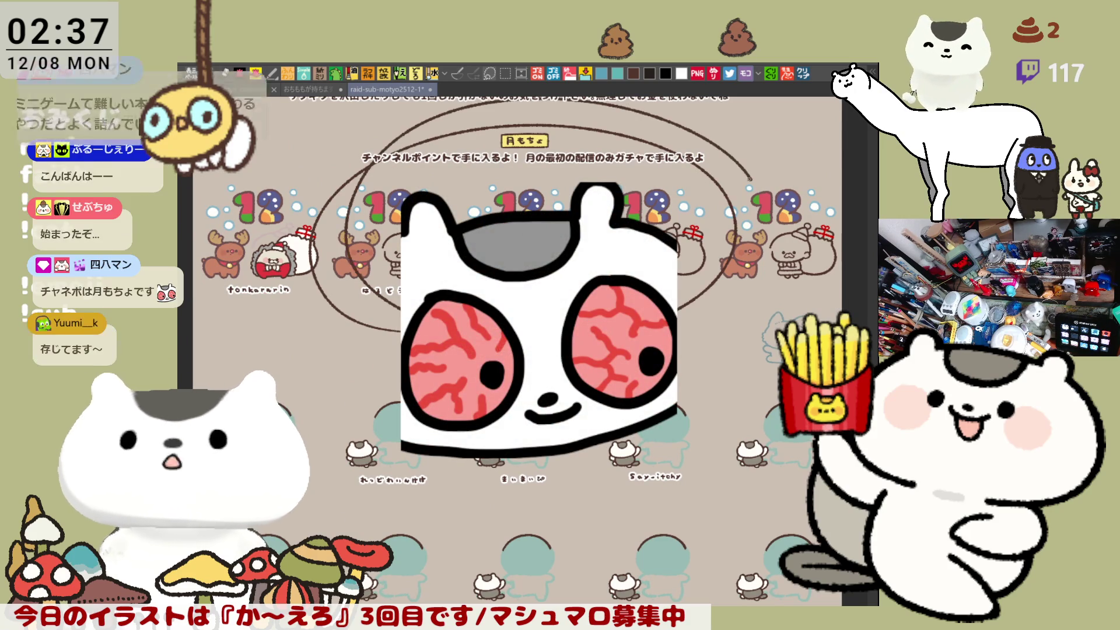
key(ctrl+z)
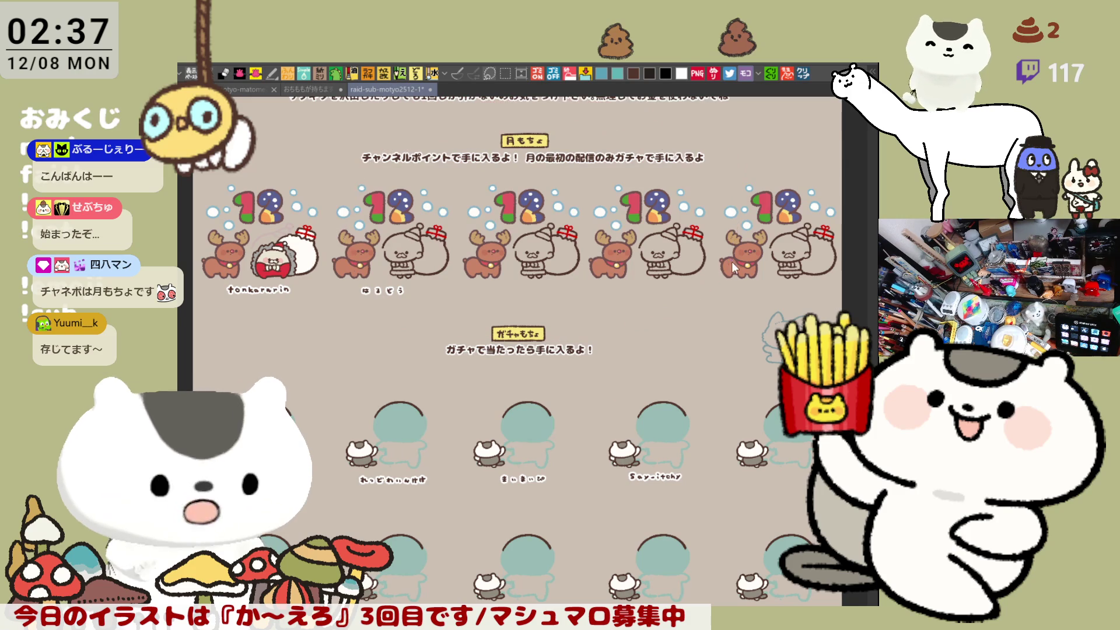
scroll(516, 351, down, 3)
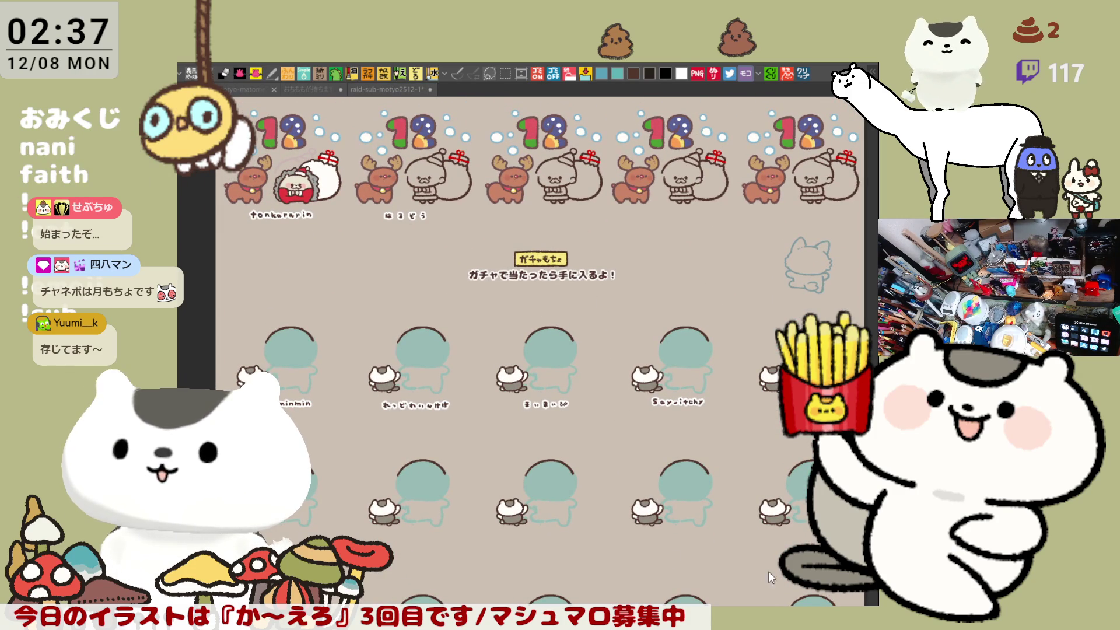
scroll(541, 359, up, 3)
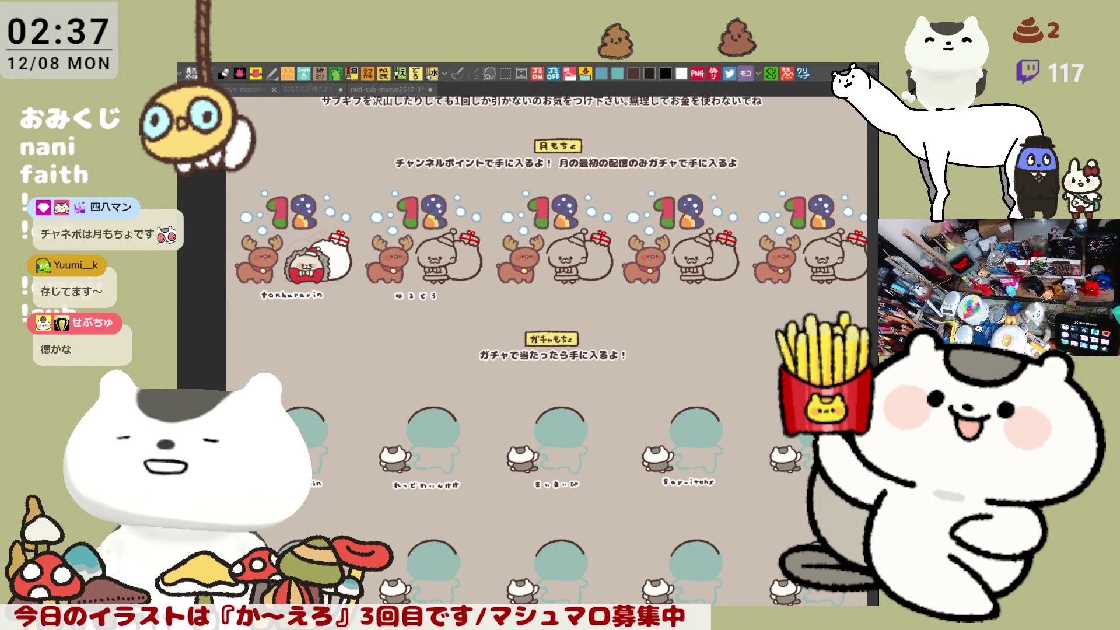
scroll(549, 350, up, 5)
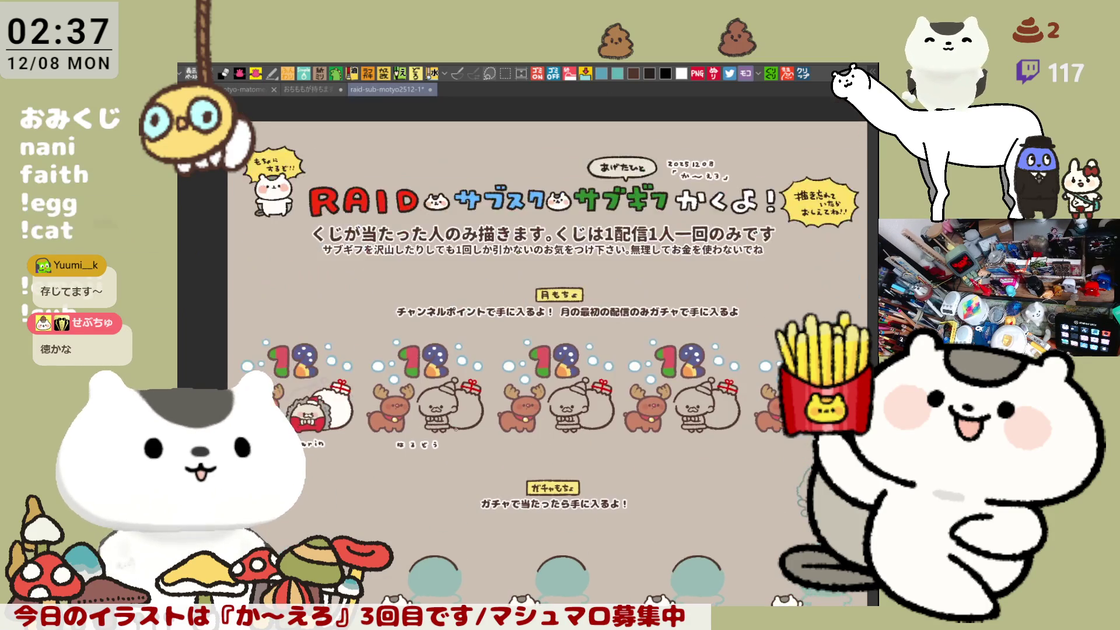
scroll(455, 430, down, 5)
- Zoom in on the Santa figure's face and draw a curl above its left eye
scroll(455, 429, up, 5)
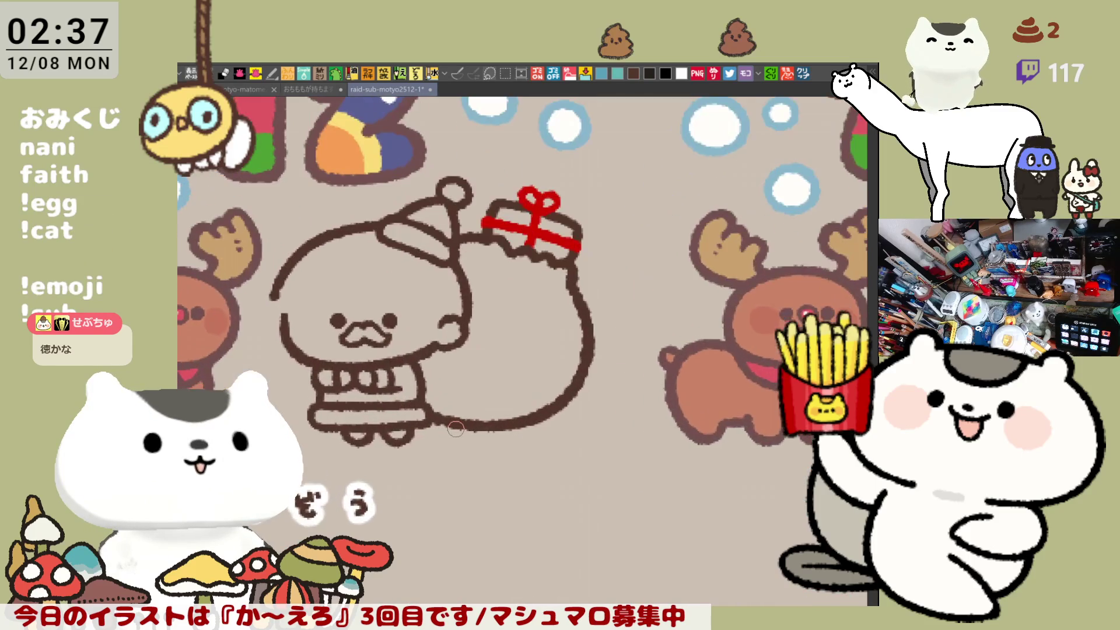
scroll(456, 429, down, 3)
scroll(456, 430, up, 3)
scroll(444, 408, up, 4)
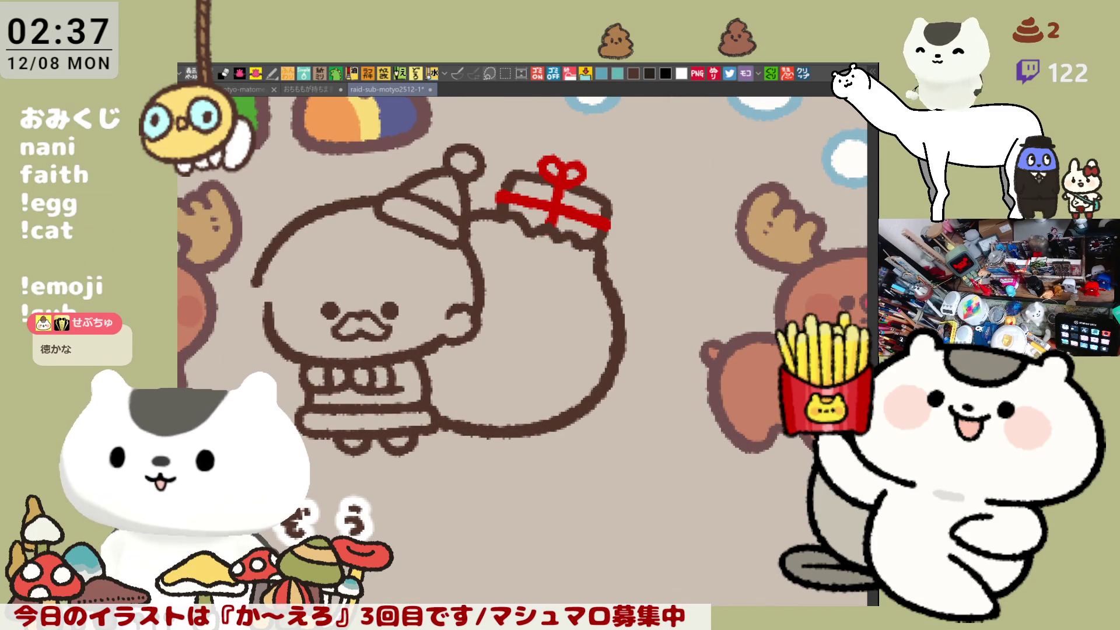
scroll(525, 427, up, 3)
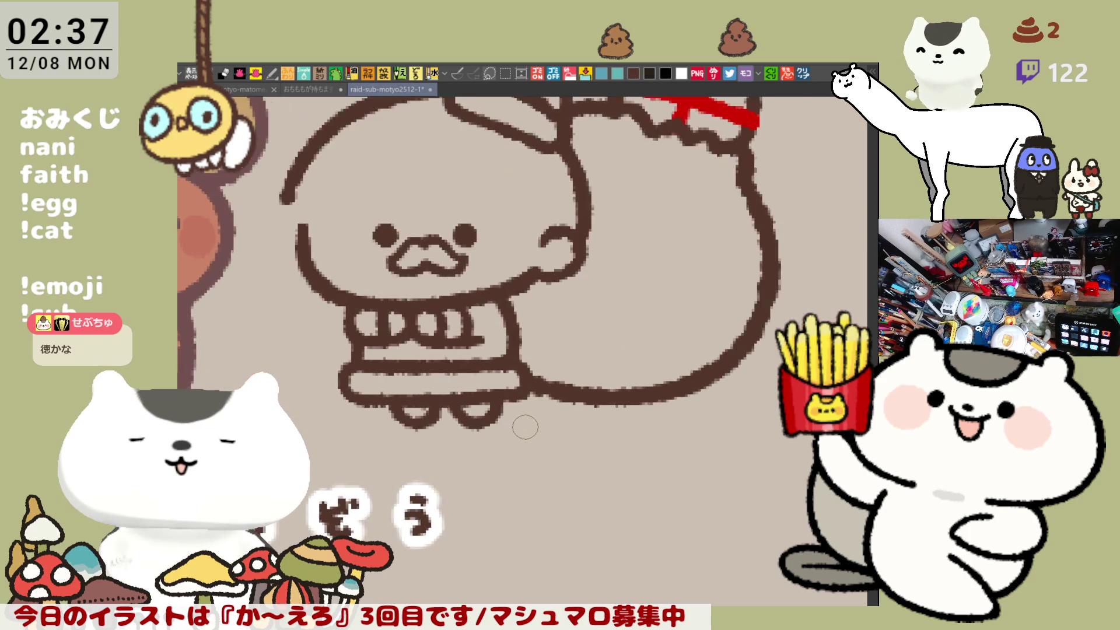
drag(474, 198, 521, 286)
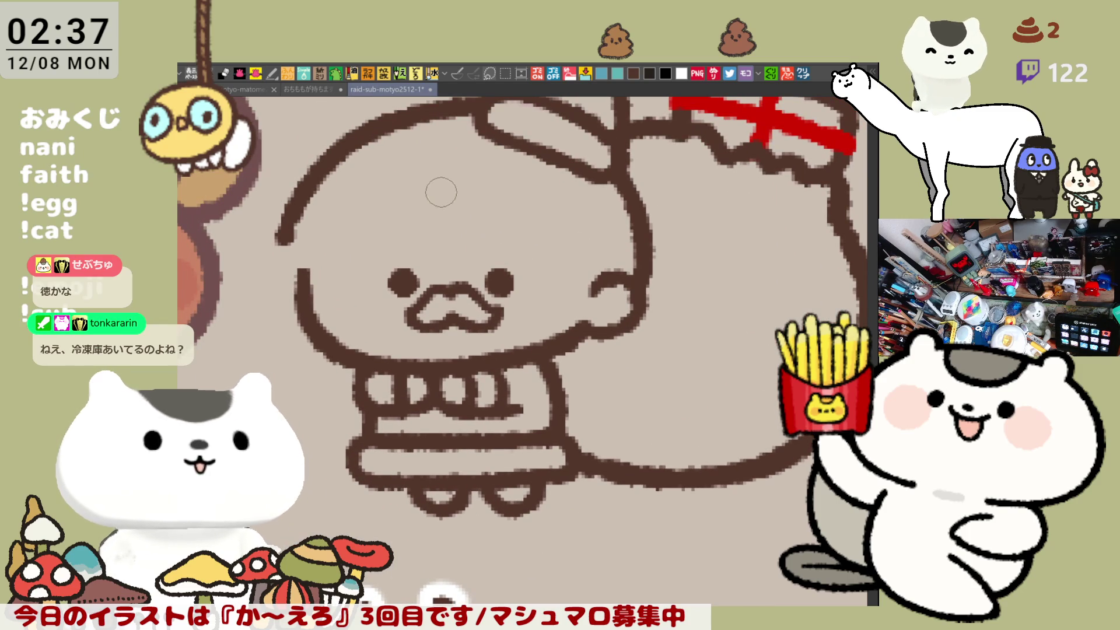
drag(430, 173, 446, 264)
key(ctrl+z)
mouse_move(425, 161)
mouse_down()
mouse_move(409, 175)
mouse_move(458, 253)
mouse_move(461, 224)
mouse_up()
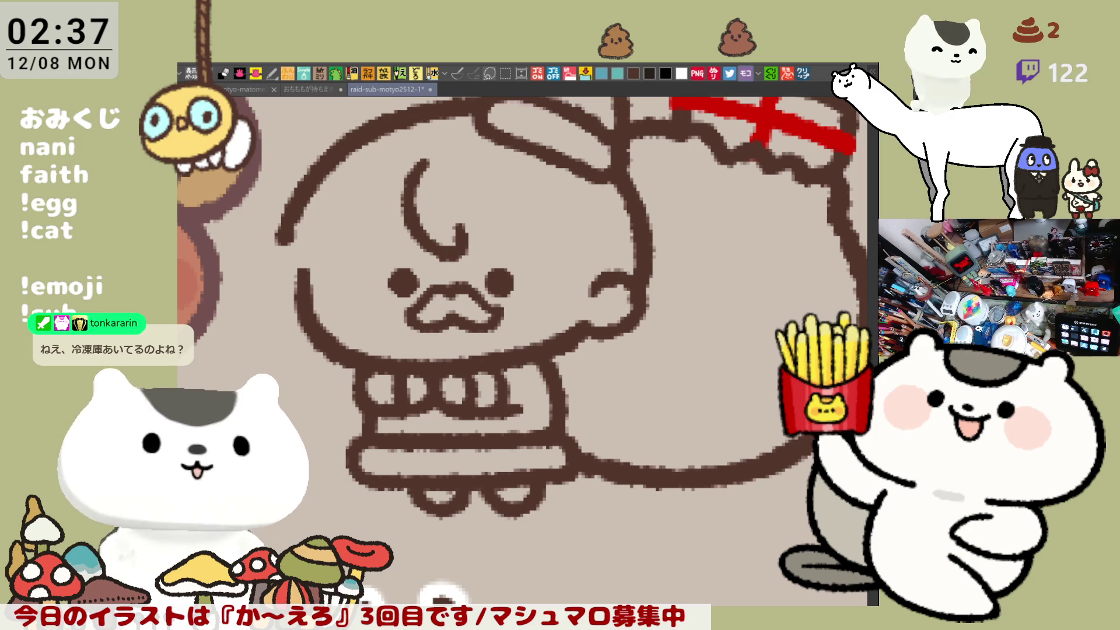
- Extend the curly fringe across the forehead with a hooked end and a strand toward the ear
drag(467, 240, 555, 257)
key(ctrl+z)
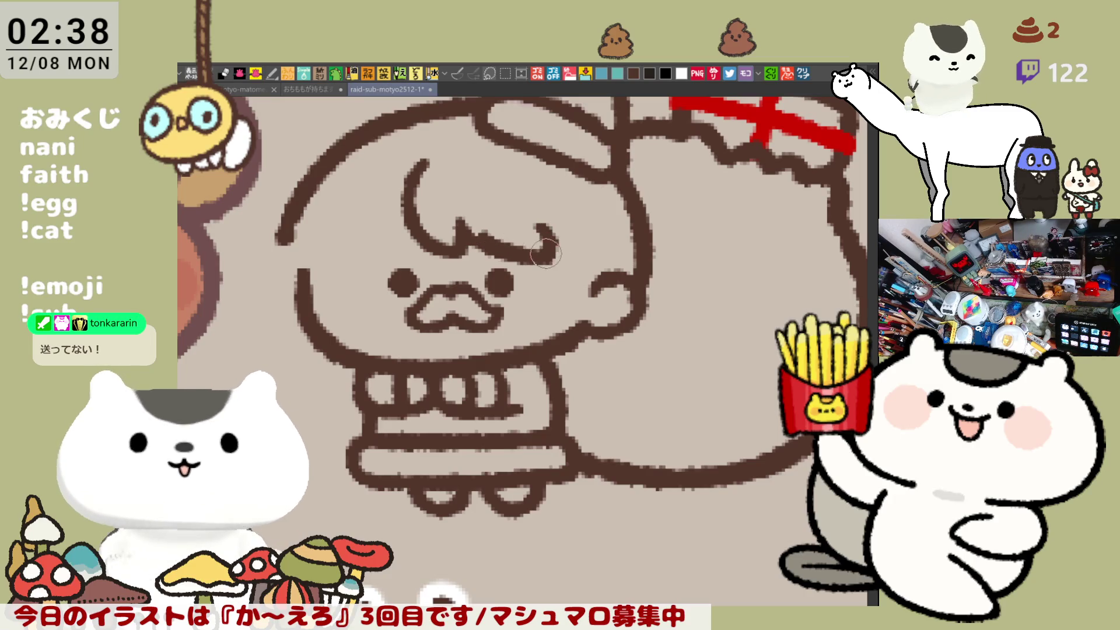
drag(484, 236, 551, 260)
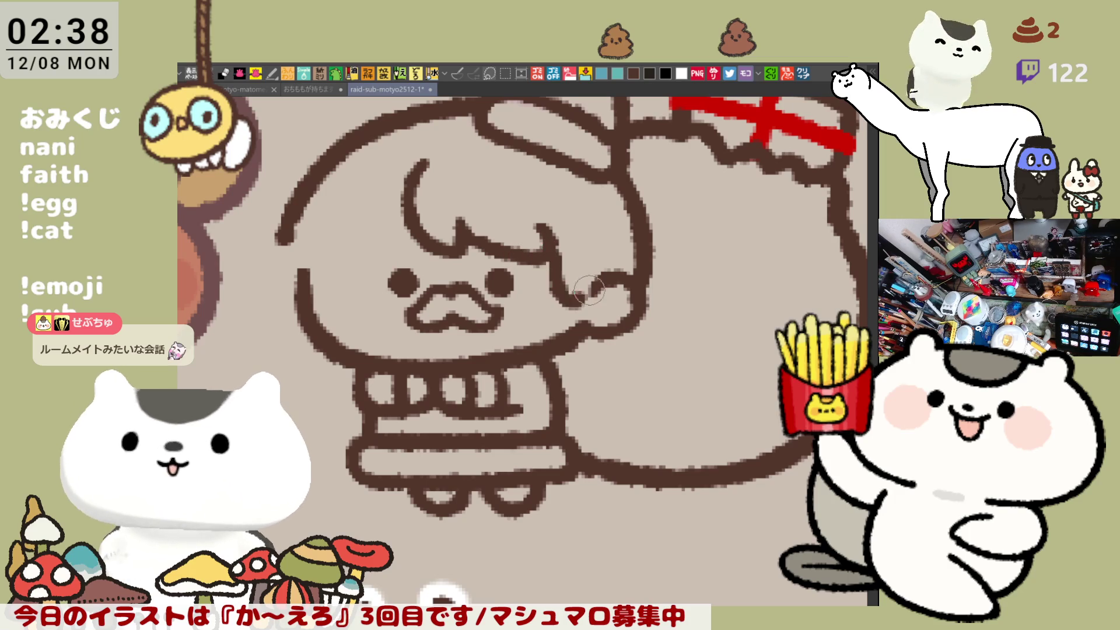
mouse_move(565, 257)
mouse_down()
mouse_move(583, 289)
mouse_move(607, 274)
mouse_up()
key(ctrl+z)
drag(537, 234, 586, 307)
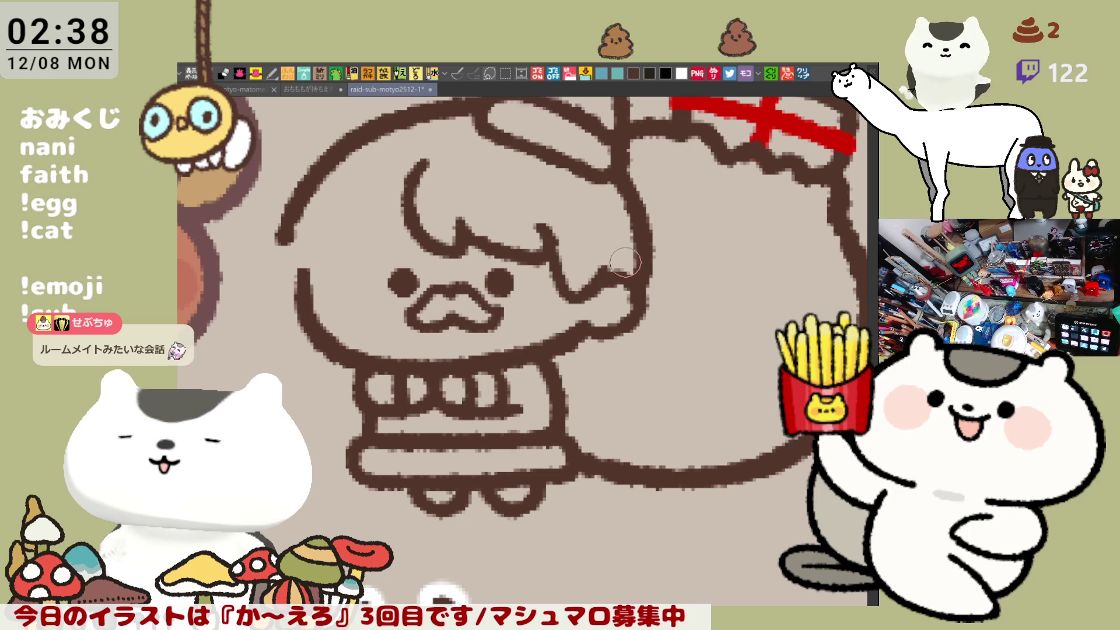
- Erase the upper- and lower-left head outline and try redrawing it as an arc
drag(588, 258, 649, 304)
mouse_move(350, 268)
mouse_down()
mouse_move(358, 286)
mouse_move(345, 273)
mouse_move(387, 225)
mouse_move(345, 290)
mouse_move(387, 223)
mouse_up()
click(365, 320)
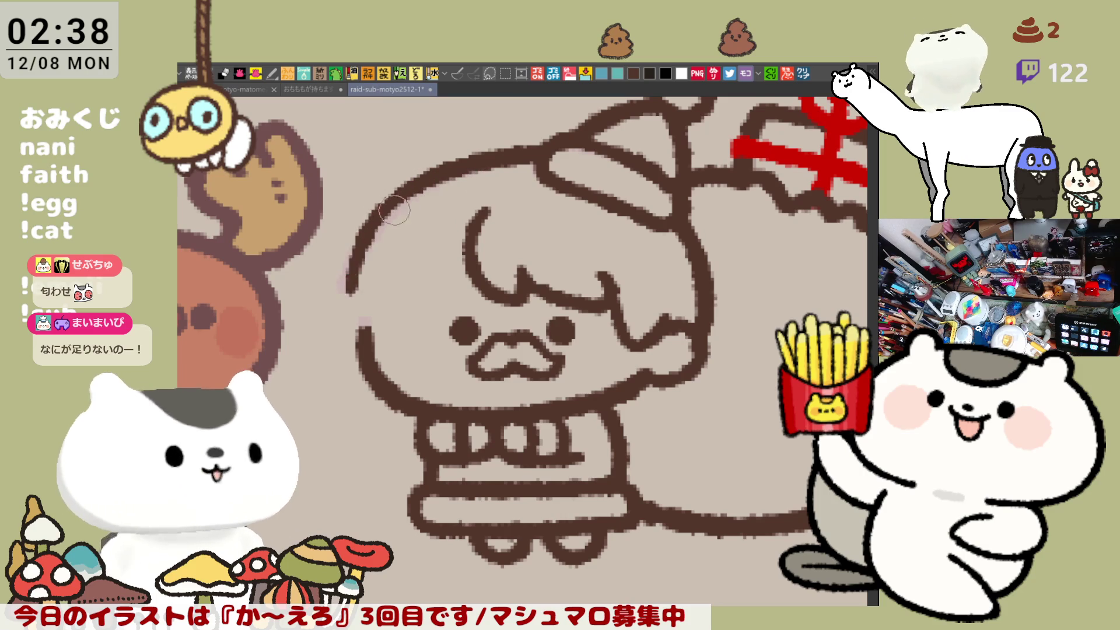
drag(347, 297, 399, 206)
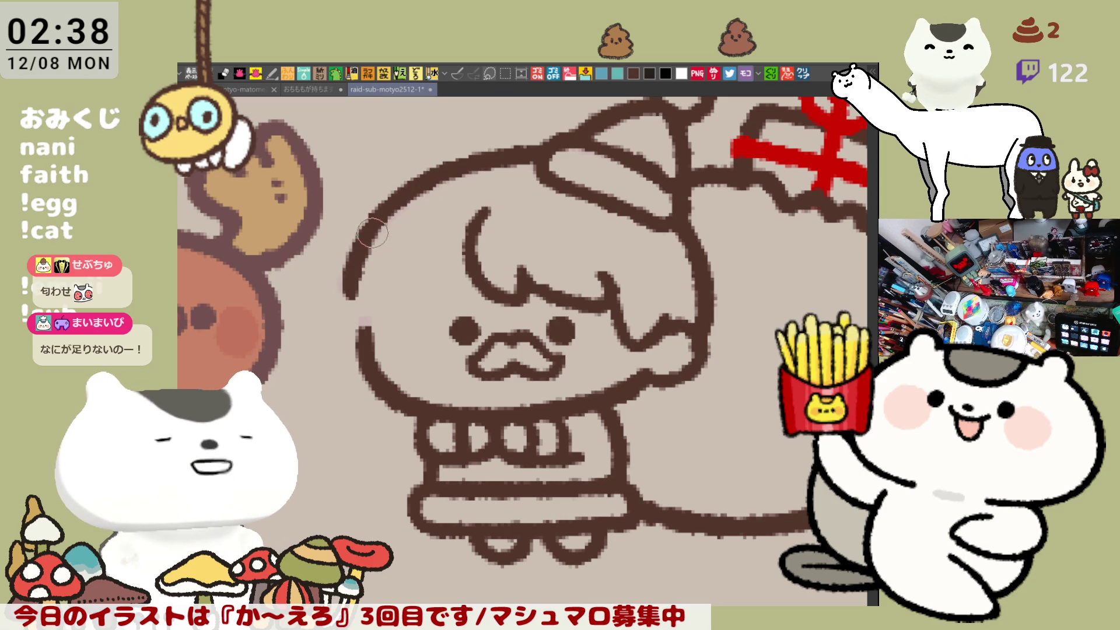
key(ctrl+z)
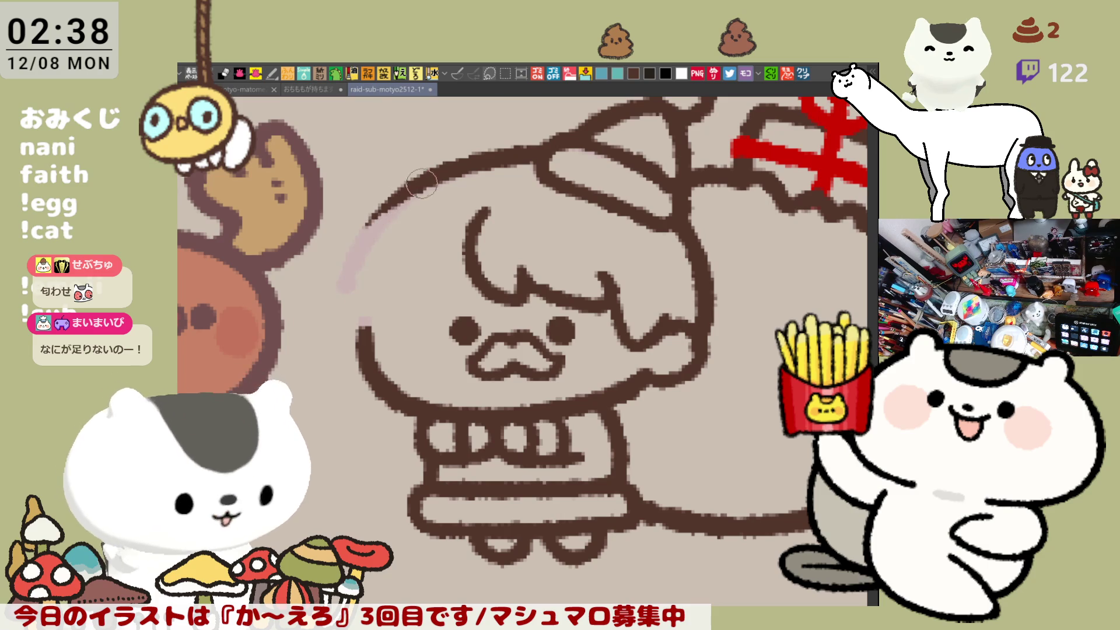
drag(364, 222, 350, 286)
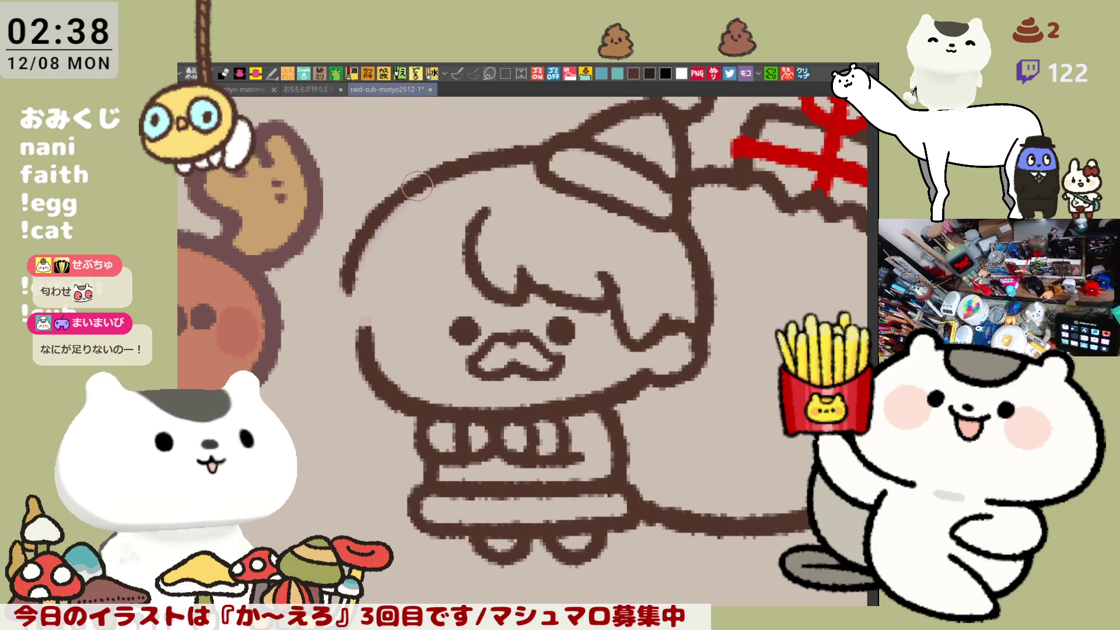
key(ctrl+z)
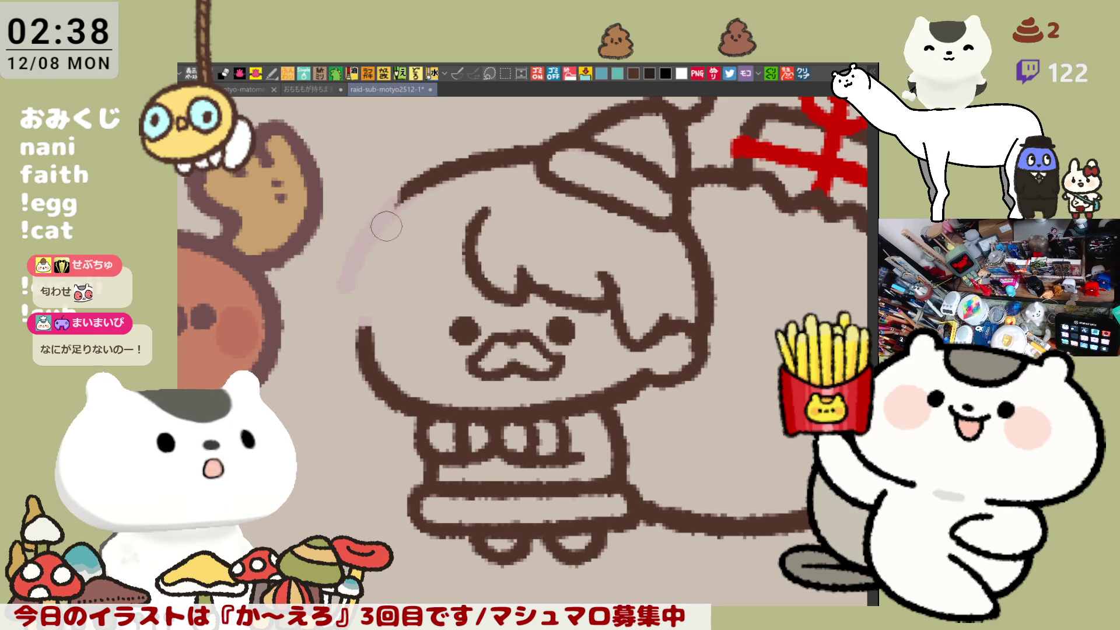
key(ctrl+z)
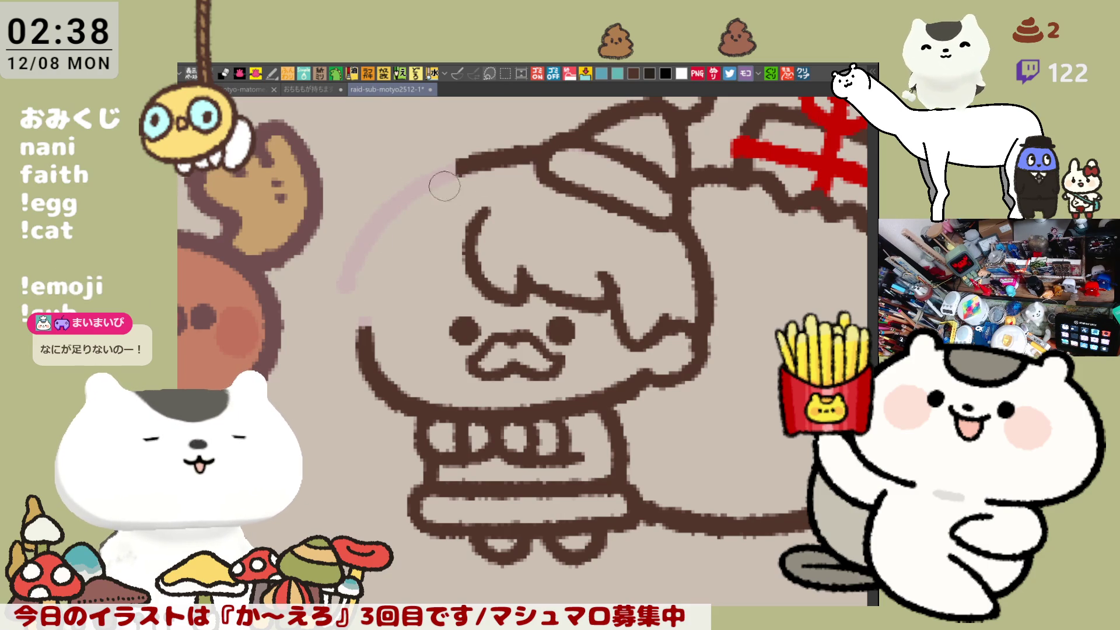
- Redraw the left side of the head outline along a better curve
drag(390, 188, 339, 294)
key(ctrl+z)
mouse_move(388, 187)
mouse_down()
mouse_move(353, 224)
mouse_move(336, 324)
mouse_up()
key(ctrl+z)
mouse_move(415, 190)
mouse_down()
mouse_move(344, 325)
mouse_move(373, 324)
mouse_up()
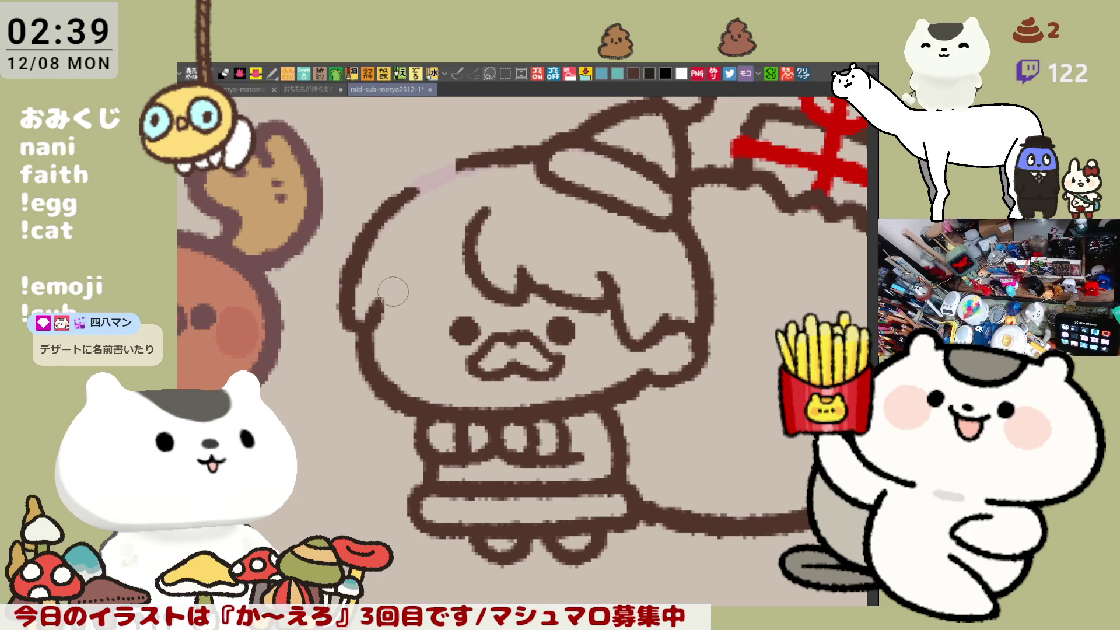
- Rework the hair strands down the left side of the face beside the cheek
drag(414, 302, 438, 267)
drag(481, 214, 443, 281)
key(ctrl+z)
key(ctrl+z)
drag(487, 211, 420, 318)
drag(398, 282, 426, 318)
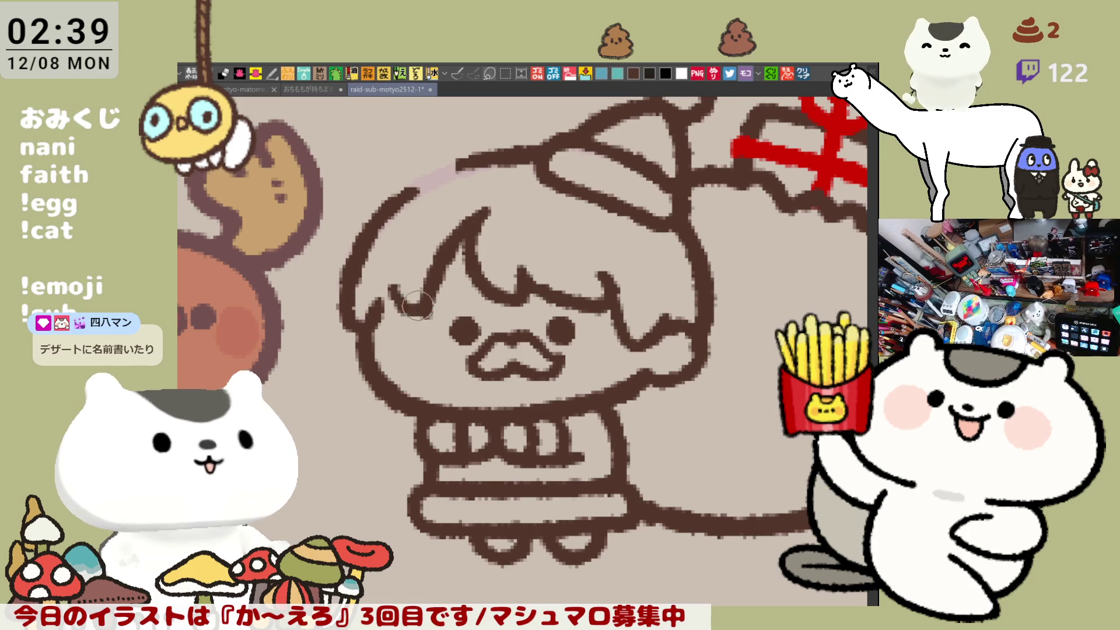
key(ctrl+z)
key(ctrl+z)
drag(487, 207, 412, 309)
key(ctrl+z)
key(ctrl+z)
key(ctrl+z)
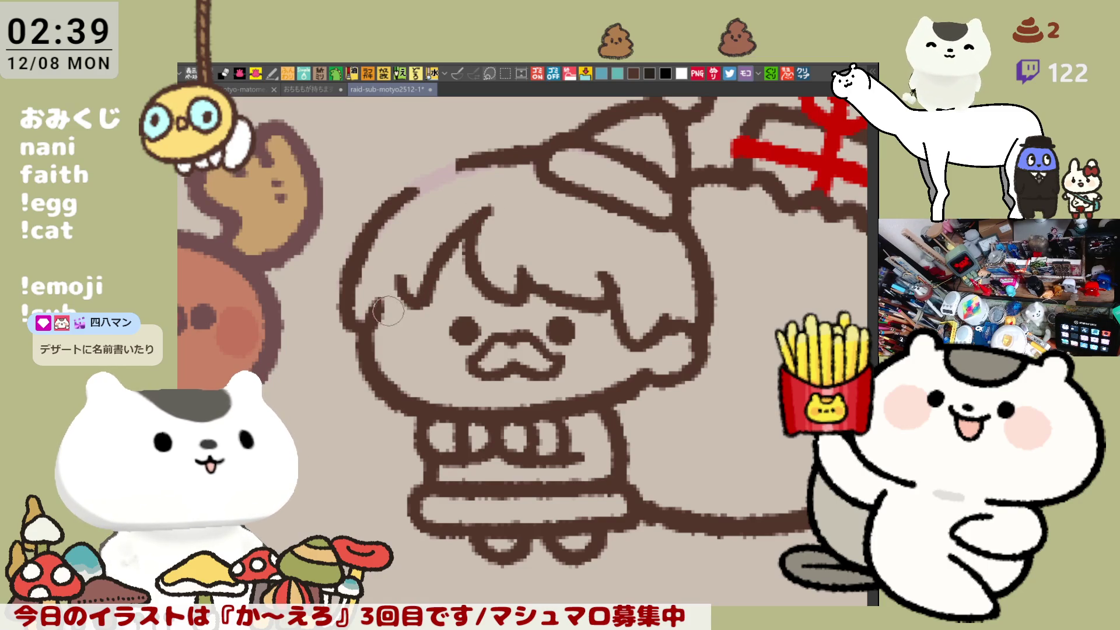
key(ctrl+z)
mouse_move(378, 300)
mouse_down()
mouse_move(368, 318)
mouse_move(391, 307)
mouse_up()
key(ctrl+z)
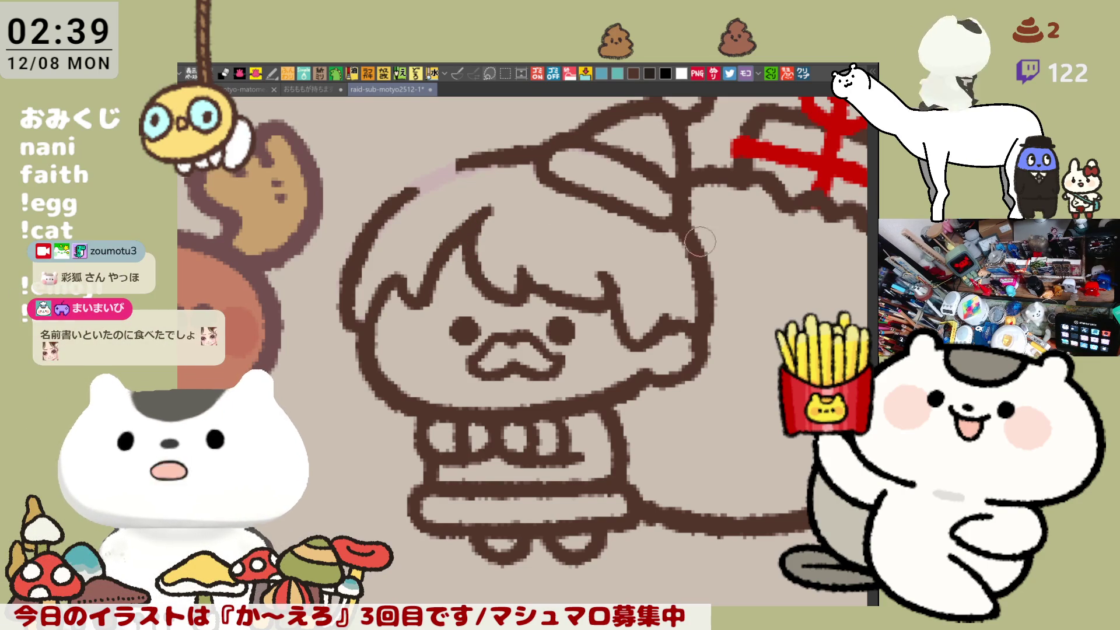
- Sketch strokes along the hair's right edge and down-right from the hat tip
drag(698, 229, 715, 343)
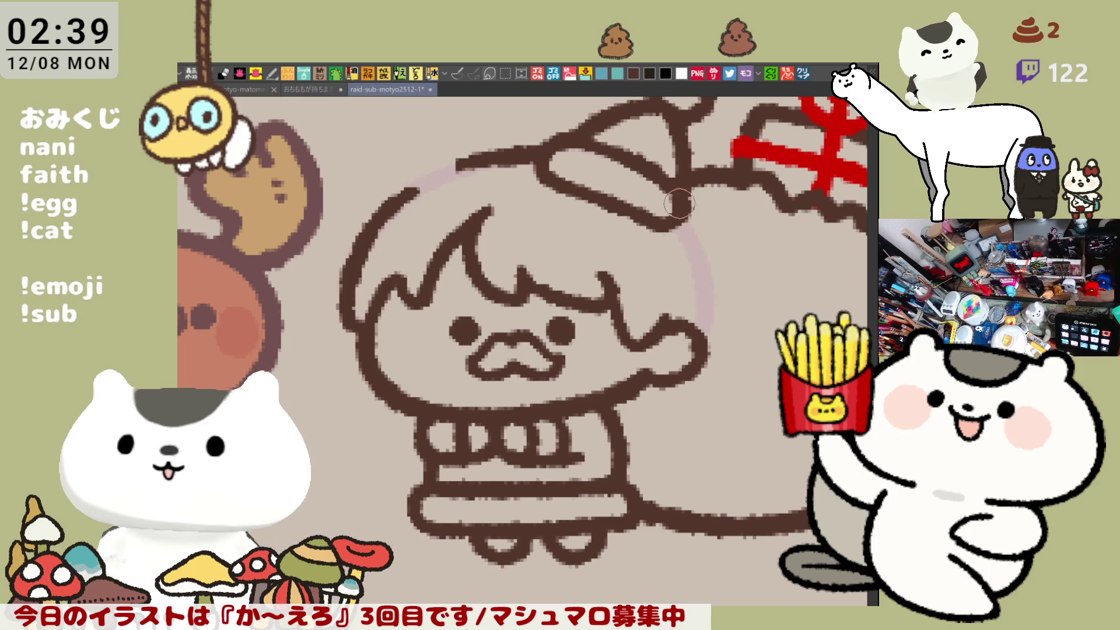
drag(677, 218, 712, 252)
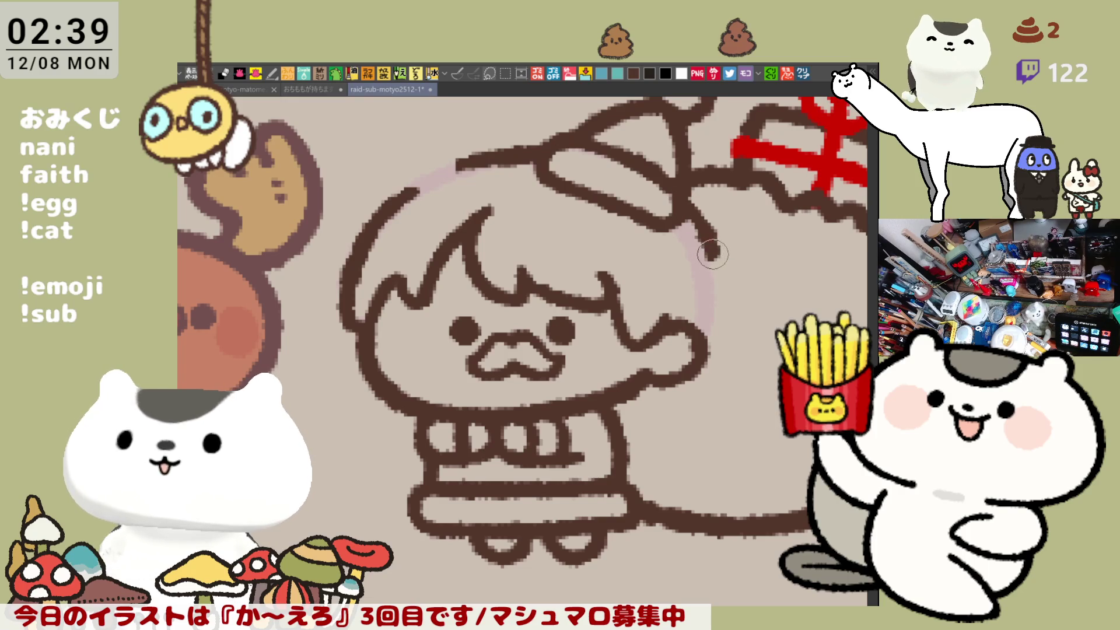
drag(683, 205, 704, 249)
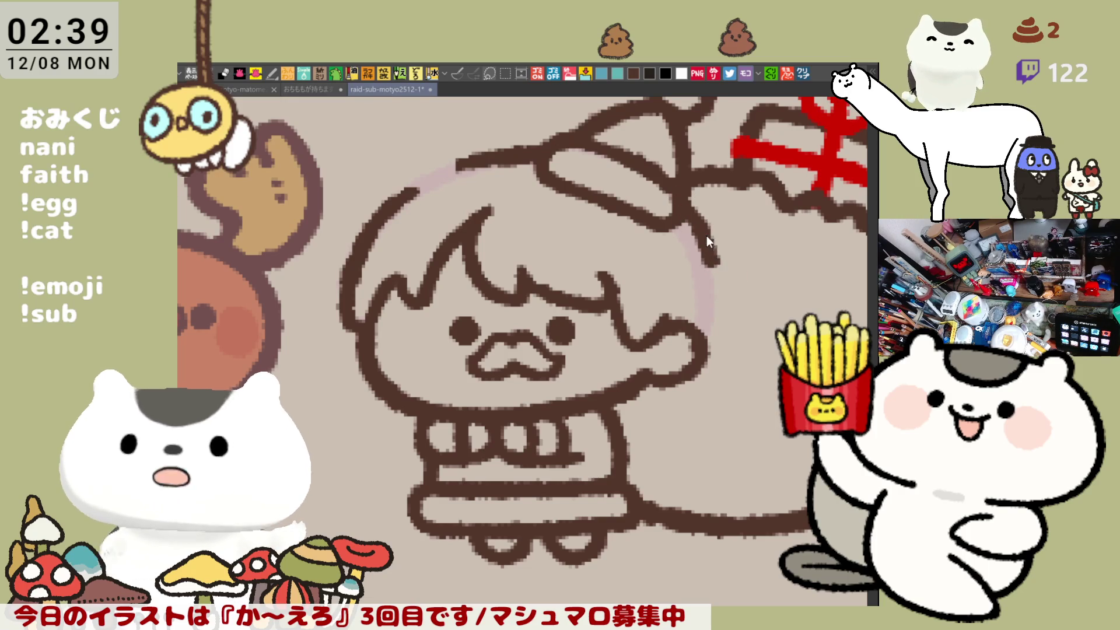
key(ctrl+z)
key(ctrl+z)
drag(689, 228, 710, 281)
- With the canvas mirrored, draw the short line below the sack's bow ending in a small curl
key(h)
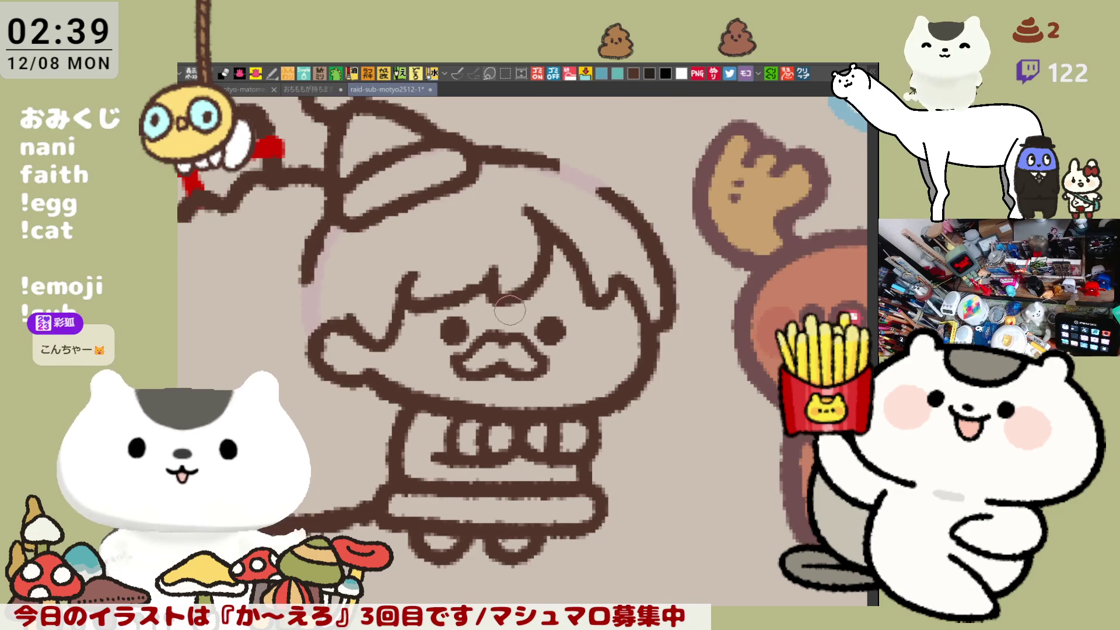
drag(445, 210, 432, 248)
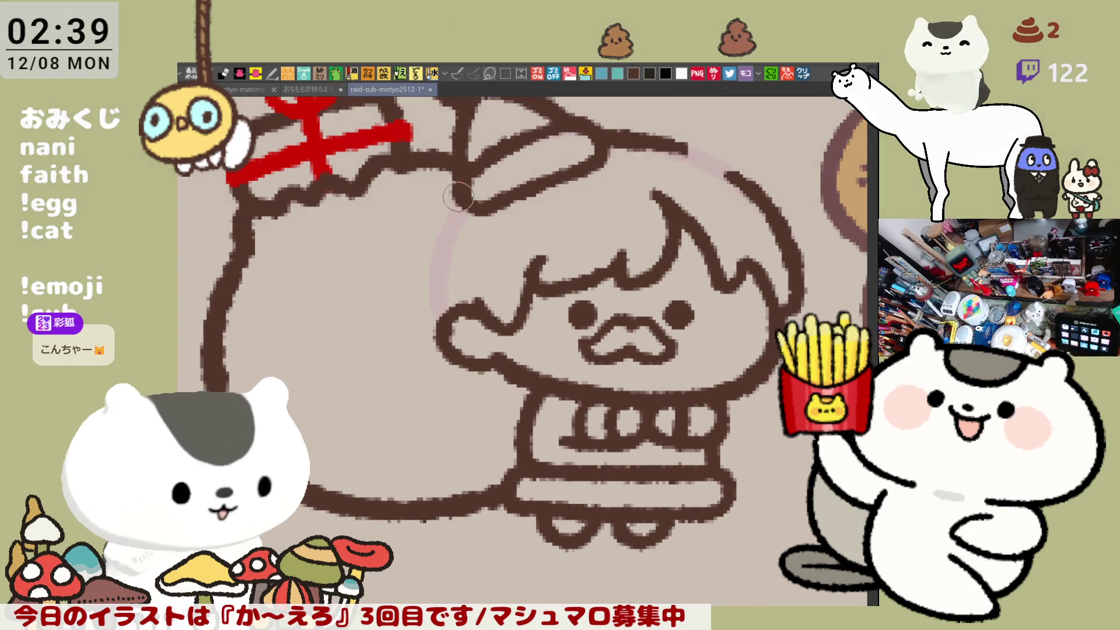
drag(445, 207, 432, 248)
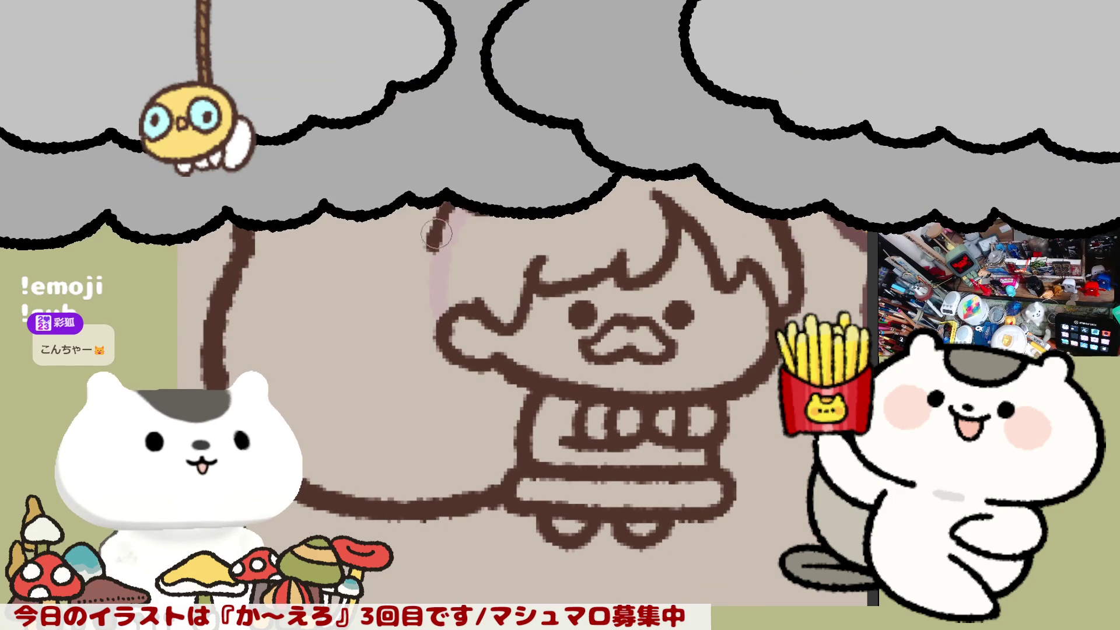
key(ctrl+z)
mouse_move(445, 208)
mouse_down()
mouse_move(442, 258)
mouse_move(418, 255)
mouse_move(410, 269)
mouse_move(426, 278)
mouse_up()
key(ctrl+z)
key(ctrl+z)
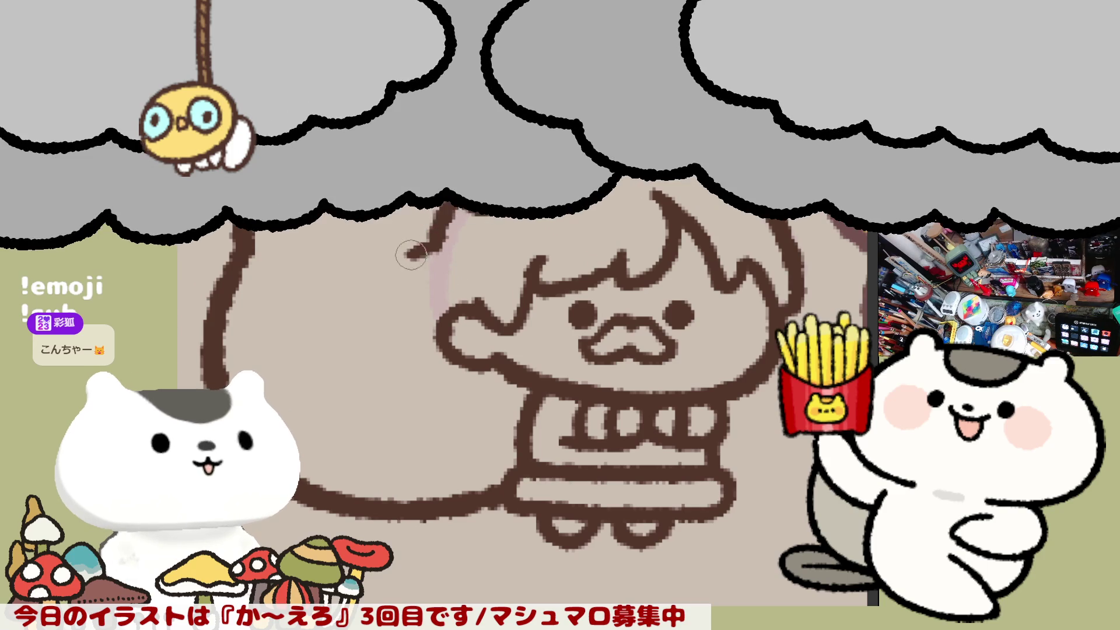
drag(414, 254, 426, 275)
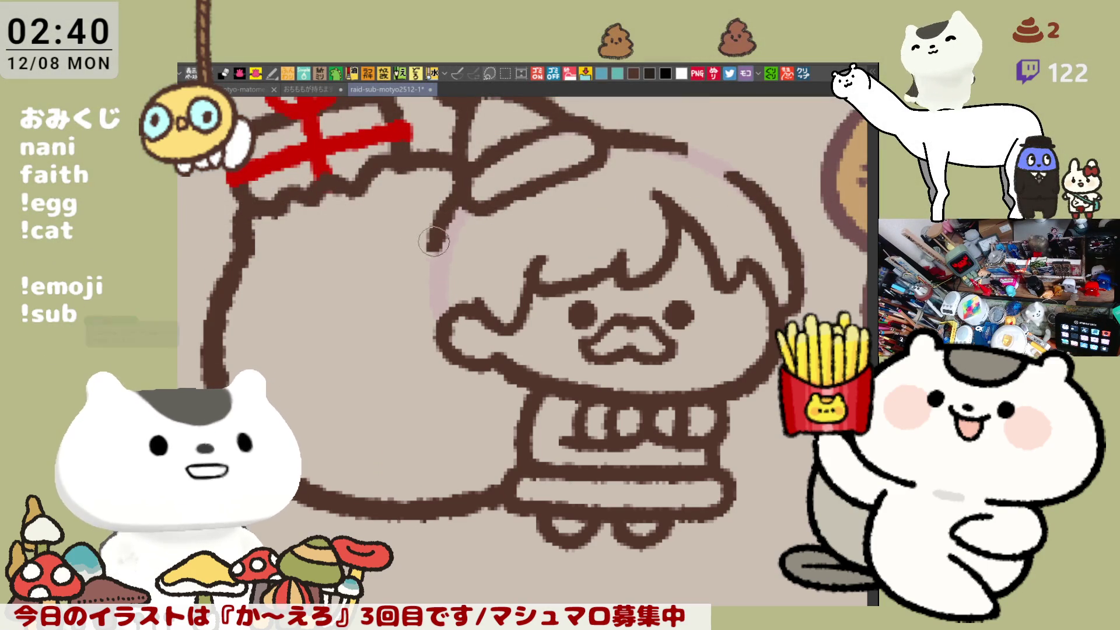
- Thicken the hair outline and retrace it on the mirrored canvas until it joins the hat brim
drag(434, 270, 449, 310)
drag(433, 272, 447, 315)
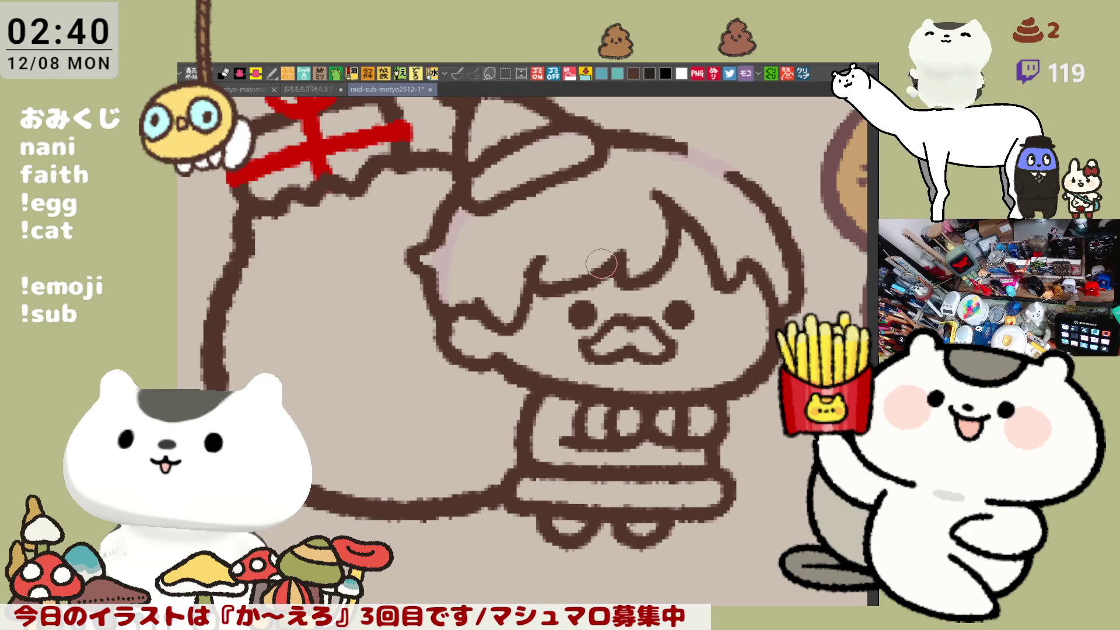
key(h)
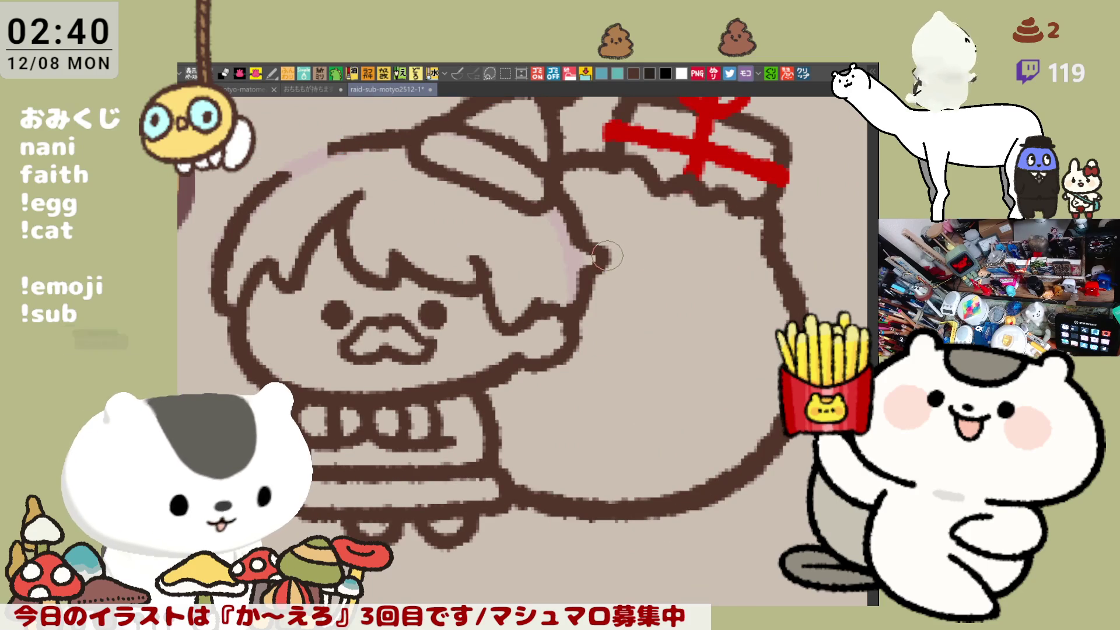
drag(607, 255, 686, 289)
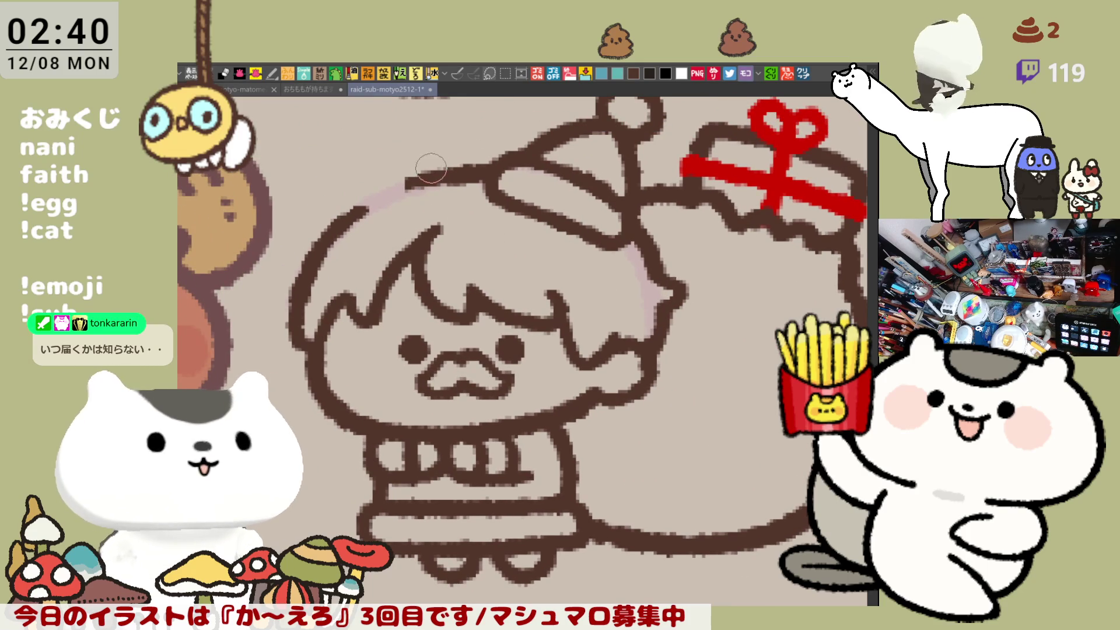
drag(363, 206, 404, 190)
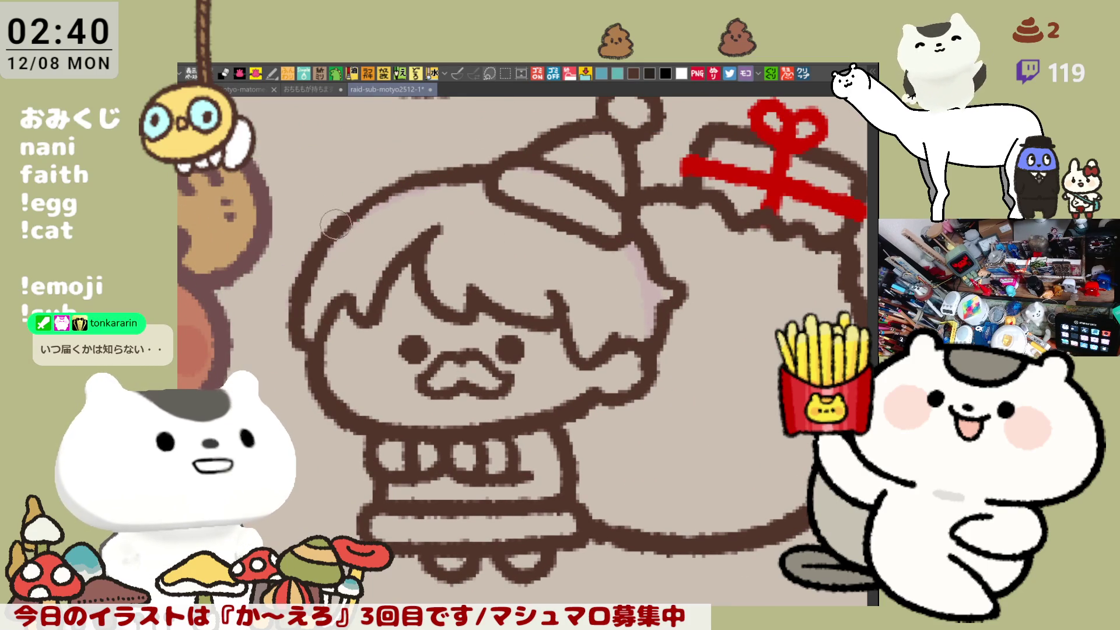
drag(361, 201, 405, 185)
drag(358, 217, 431, 177)
drag(381, 204, 437, 181)
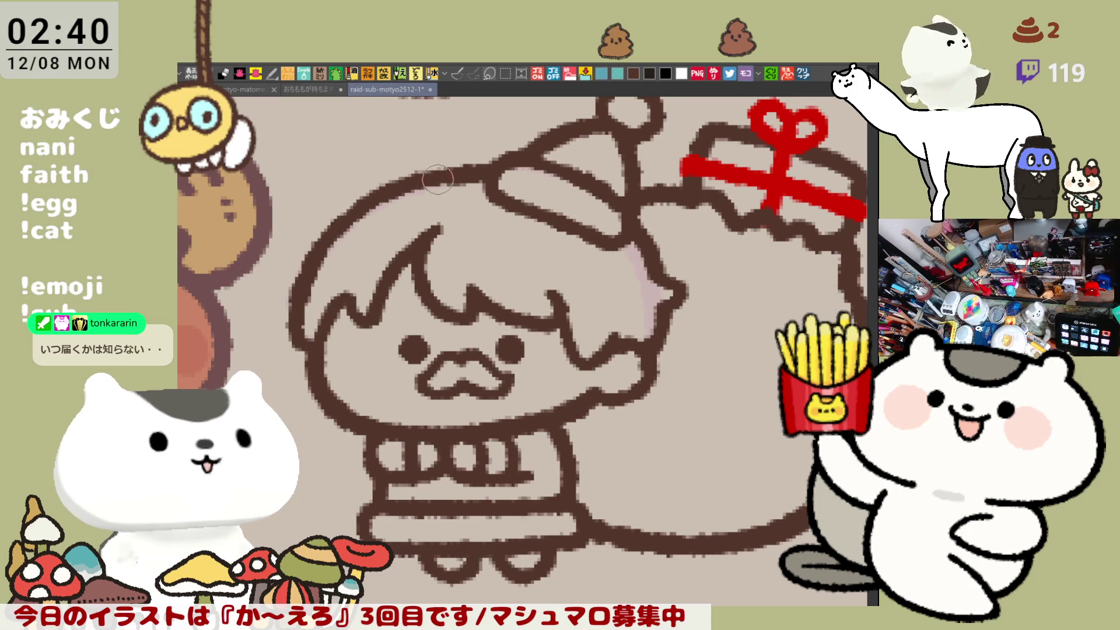
drag(354, 205, 367, 199)
mouse_move(311, 320)
mouse_down()
mouse_move(300, 306)
mouse_move(311, 349)
mouse_move(286, 327)
mouse_up()
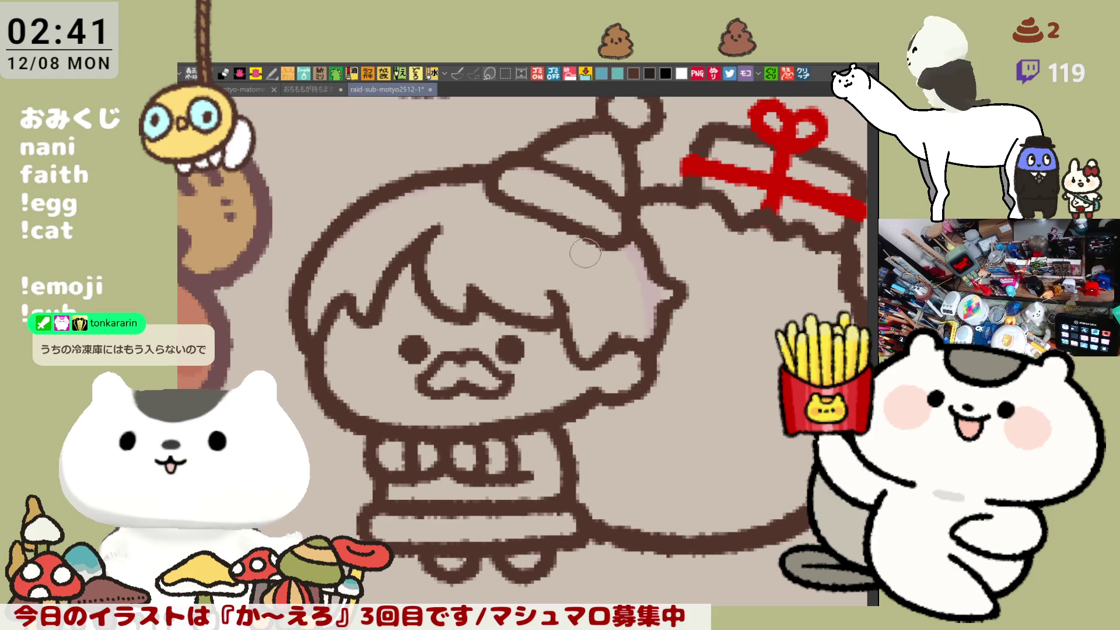
key(h)
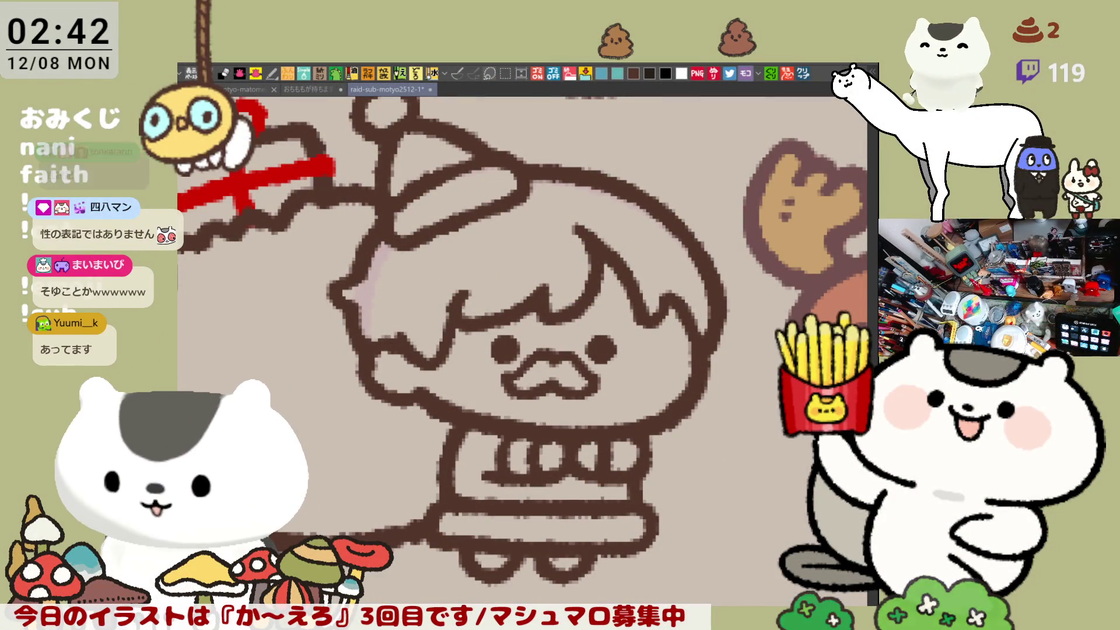
- Unflip the canvas, extend the left head outline, and draw a curled hair tuft on top
key(h)
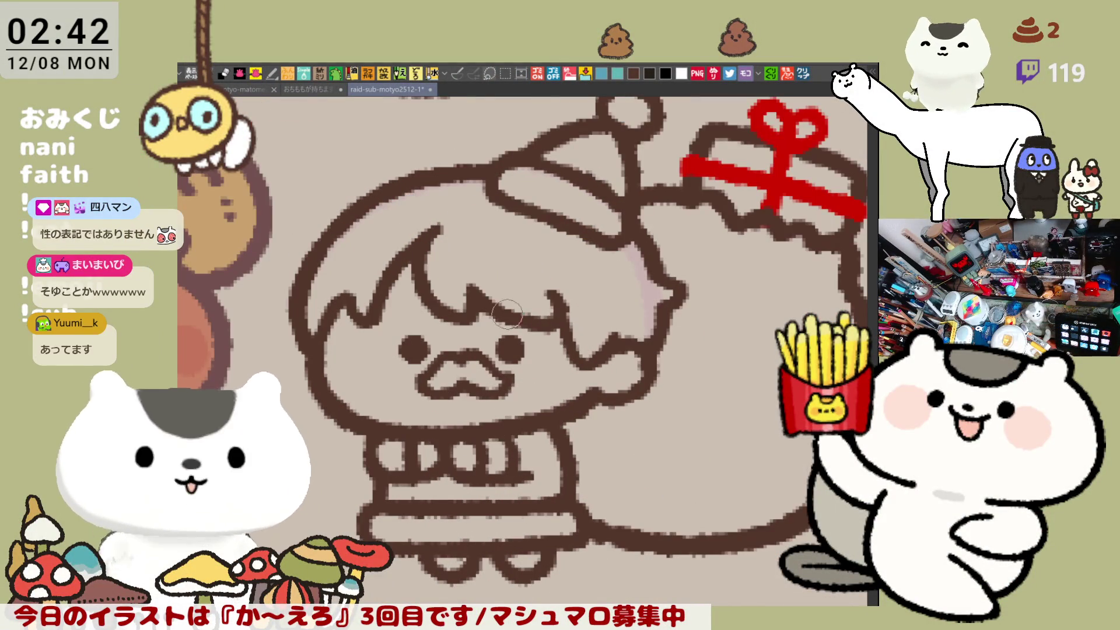
drag(517, 318, 541, 317)
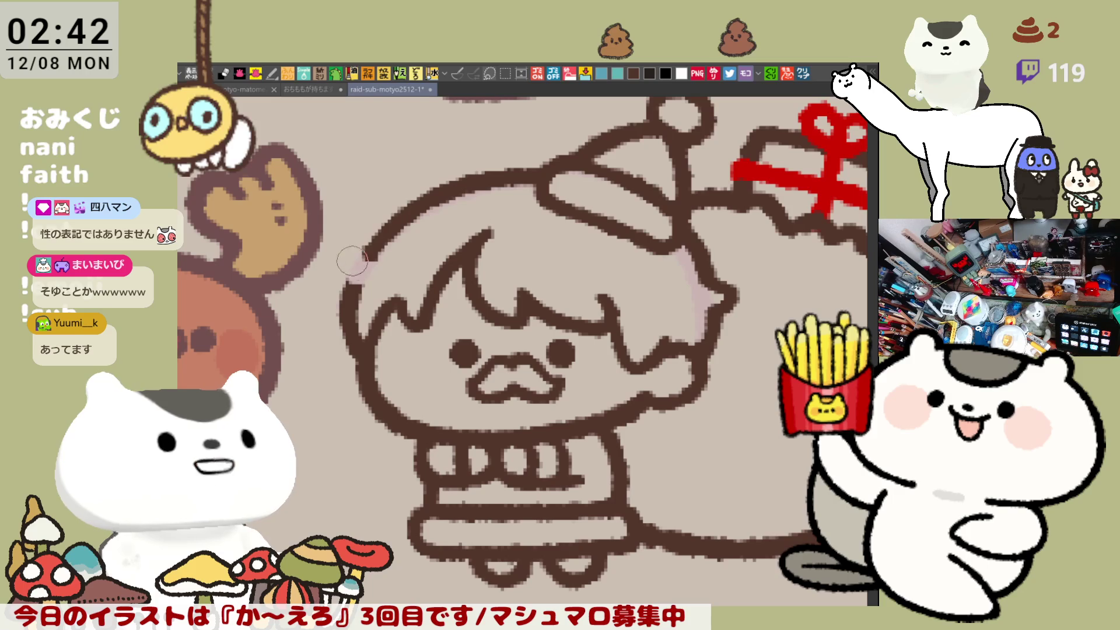
mouse_move(370, 261)
mouse_down()
mouse_move(334, 271)
mouse_move(351, 277)
mouse_up()
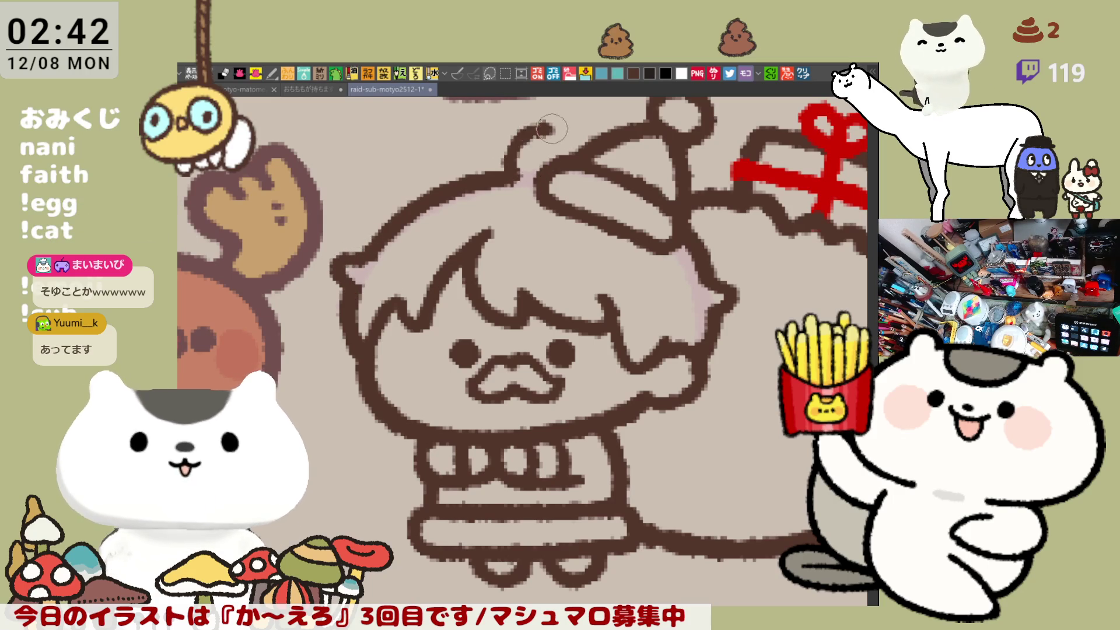
mouse_move(513, 174)
mouse_down()
mouse_move(514, 120)
mouse_move(557, 131)
mouse_move(537, 153)
mouse_move(517, 116)
mouse_move(537, 173)
mouse_move(560, 124)
mouse_move(536, 175)
mouse_move(517, 117)
mouse_move(525, 181)
mouse_move(563, 131)
mouse_move(541, 174)
mouse_move(524, 132)
mouse_up()
key(ctrl+z)
key(ctrl+z)
key(ctrl+z)
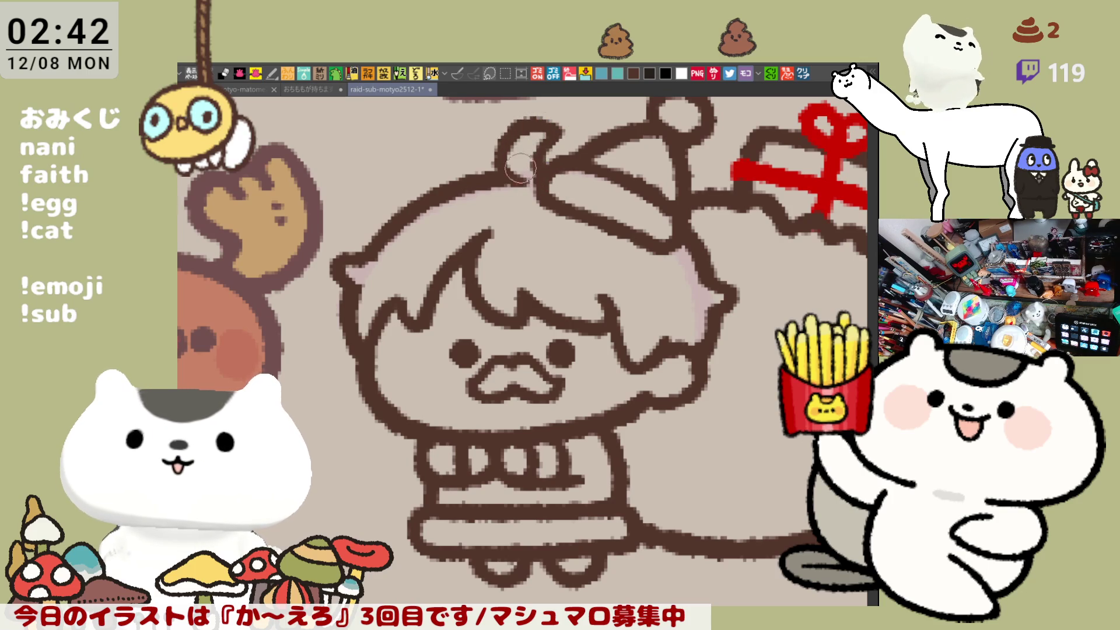
mouse_move(495, 153)
mouse_down()
mouse_move(543, 114)
mouse_move(510, 154)
mouse_up()
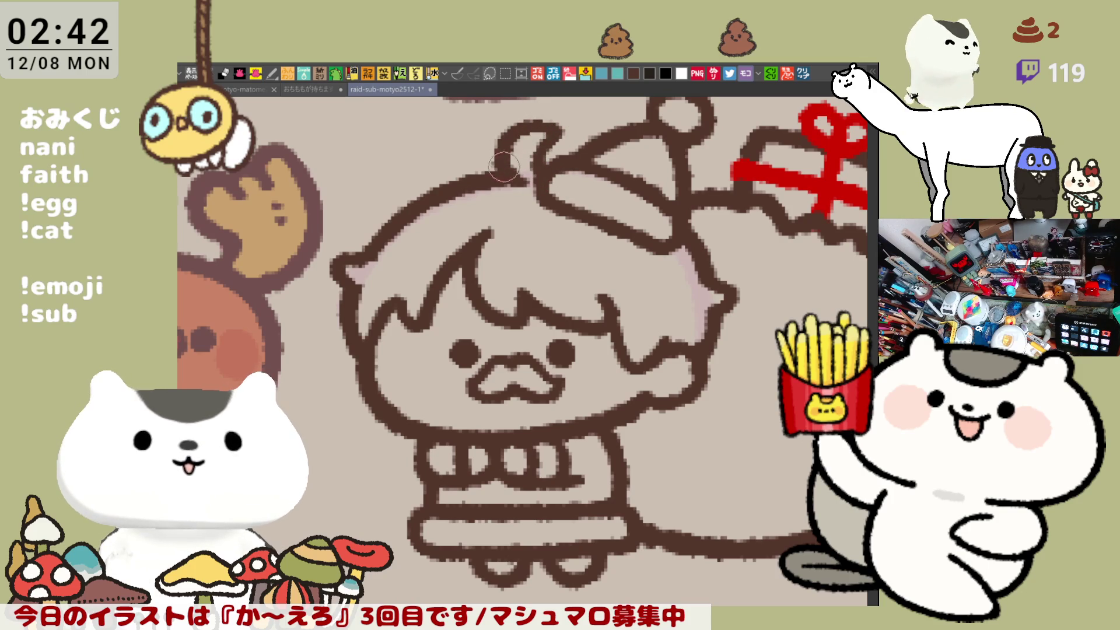
- Erase the brown outline along the sack's right side, including the upper stub
scroll(645, 227, down, 2)
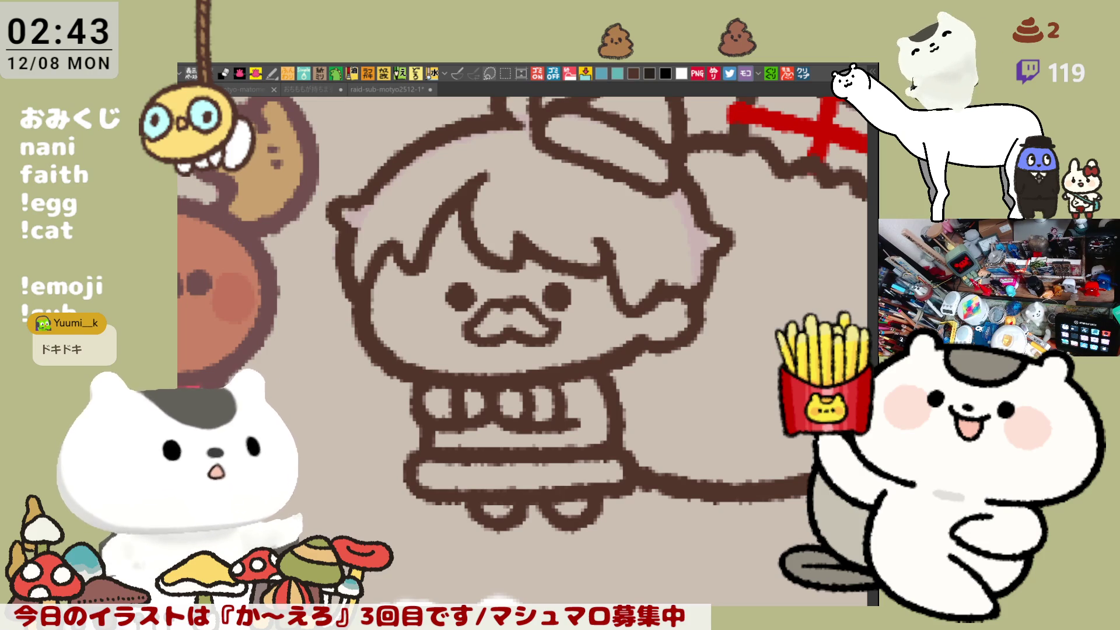
scroll(662, 316, right, 5)
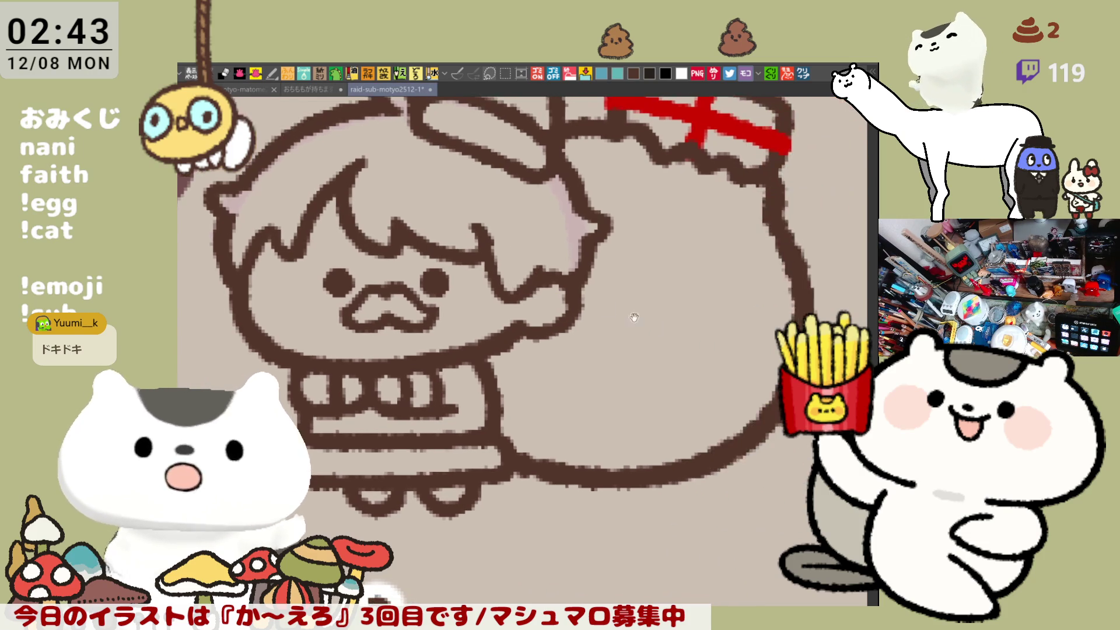
mouse_move(654, 255)
mouse_down()
mouse_move(675, 290)
mouse_move(675, 320)
mouse_move(650, 325)
mouse_move(690, 363)
mouse_up()
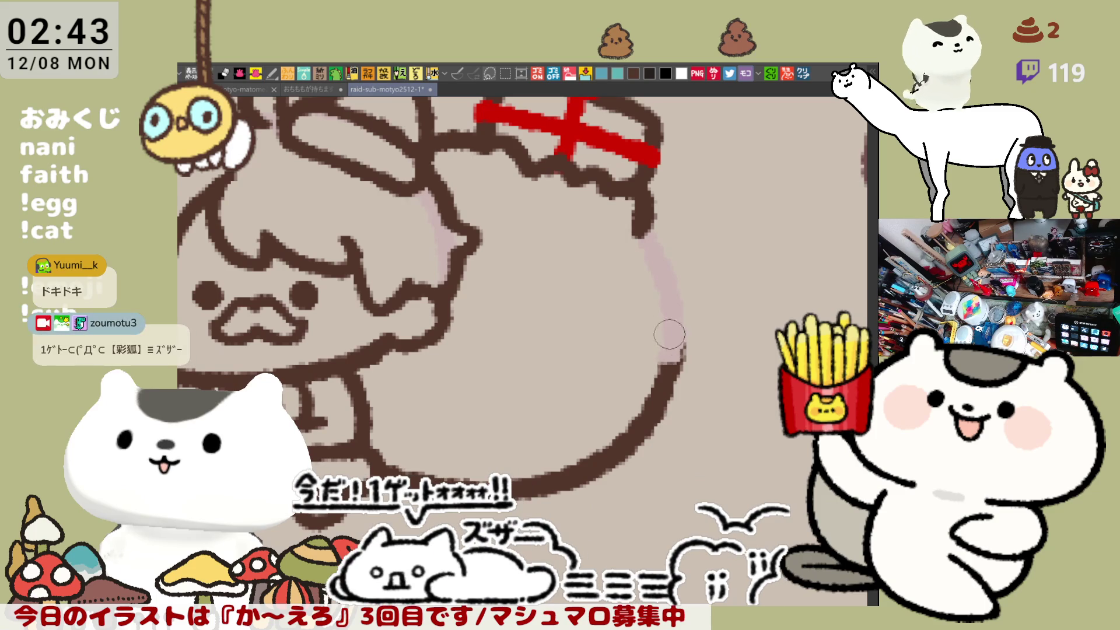
drag(652, 263, 641, 230)
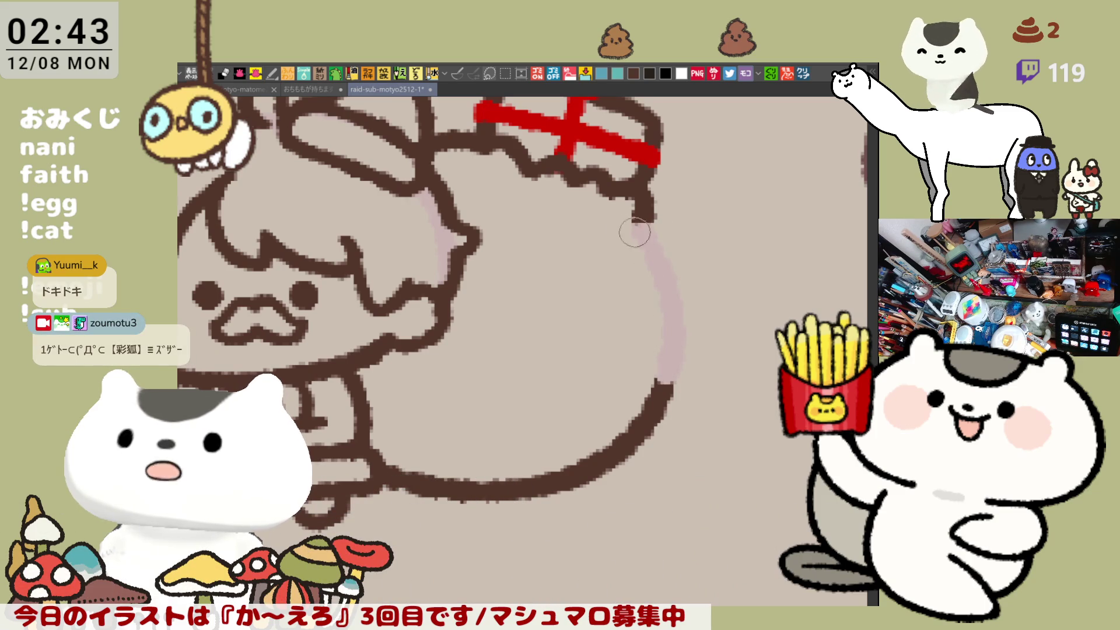
- Draw a curved cheek line on the sack, discarding the extra stray strokes
mouse_move(628, 227)
mouse_down()
mouse_move(638, 220)
mouse_move(698, 247)
mouse_up()
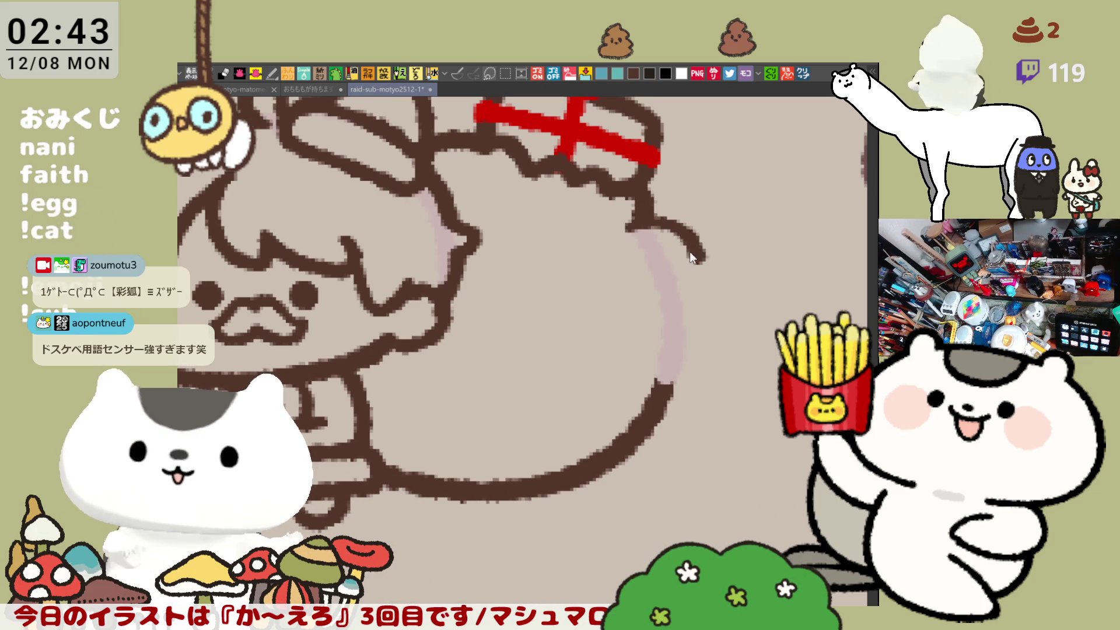
key(ctrl+z)
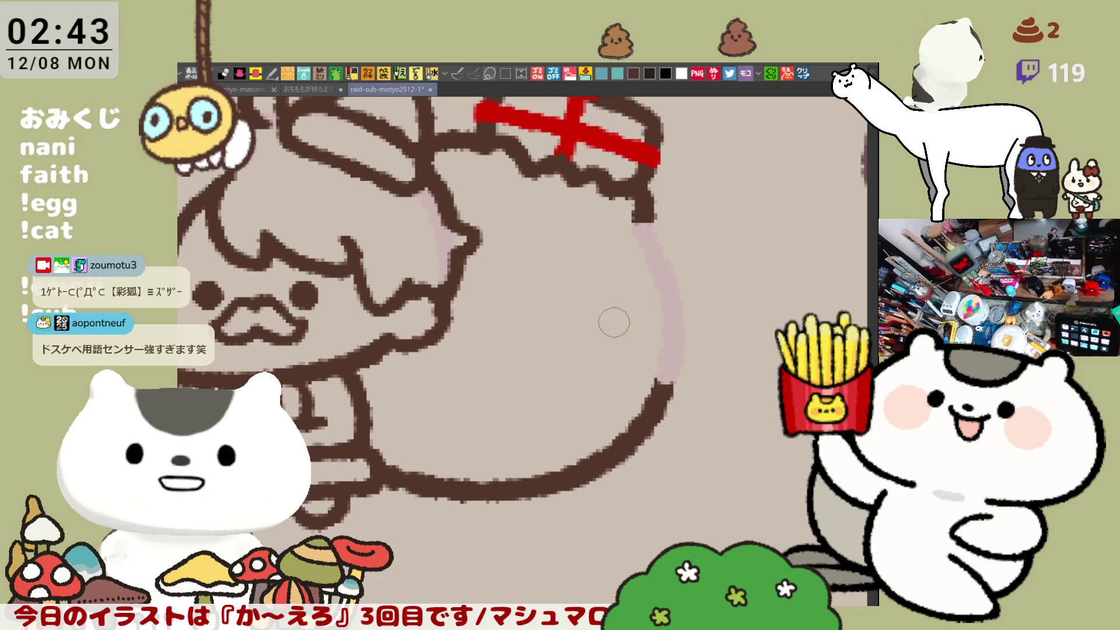
drag(573, 305, 646, 368)
key(ctrl+z)
drag(576, 298, 646, 366)
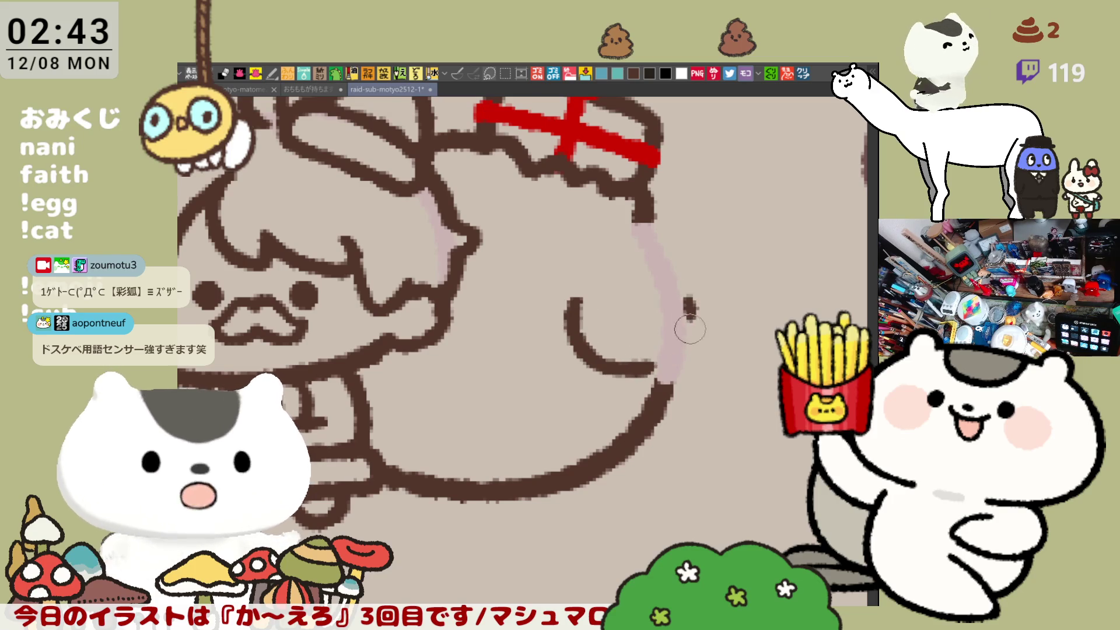
drag(681, 294, 687, 338)
key(ctrl+z)
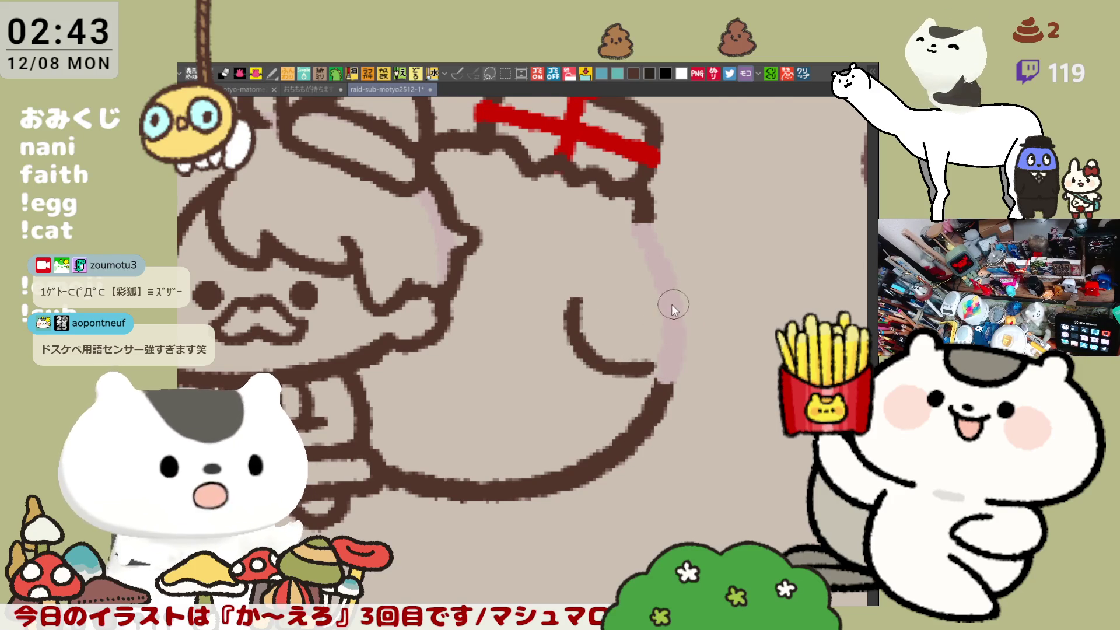
- On the mirrored canvas, try several C-shaped cheek curves on the sack face
key(h)
drag(402, 290, 442, 373)
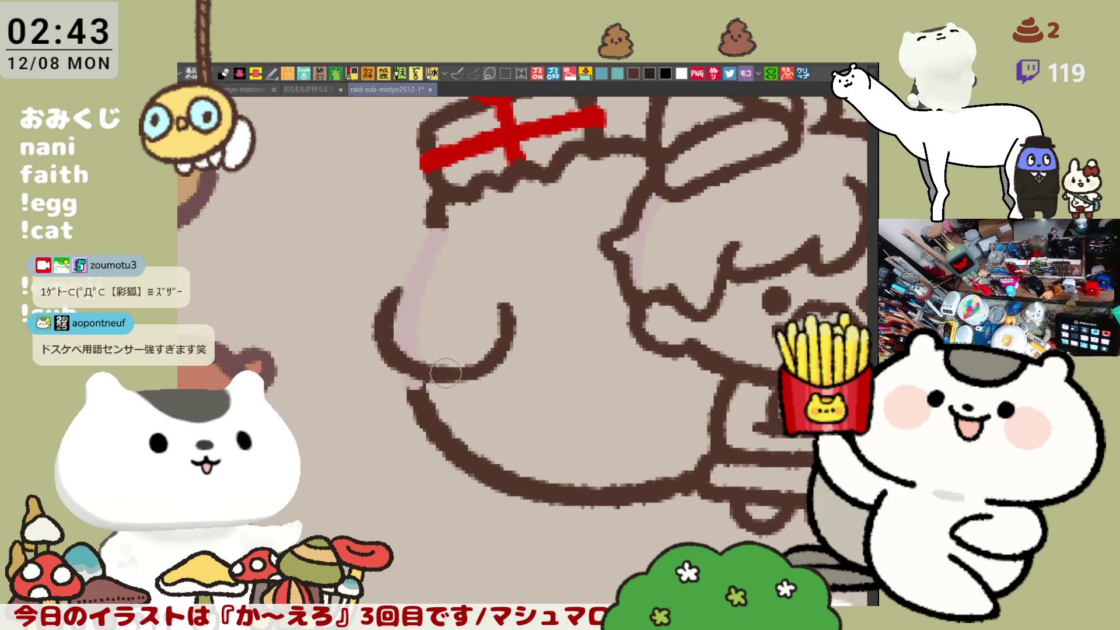
key(ctrl+z)
mouse_move(388, 290)
mouse_down()
mouse_move(376, 318)
mouse_move(439, 375)
mouse_up()
key(ctrl+z)
drag(388, 292, 435, 373)
key(ctrl+z)
mouse_move(387, 299)
mouse_down()
mouse_move(431, 376)
mouse_move(447, 378)
mouse_move(378, 338)
mouse_move(446, 376)
mouse_up()
- Settle the final cheek curve, restore the view, and add a small curl inside the cheek
key(ctrl+z)
key(ctrl+z)
drag(390, 291, 433, 370)
key(ctrl+z)
mouse_move(390, 289)
mouse_down()
mouse_move(380, 325)
mouse_move(429, 368)
mouse_move(419, 375)
mouse_up()
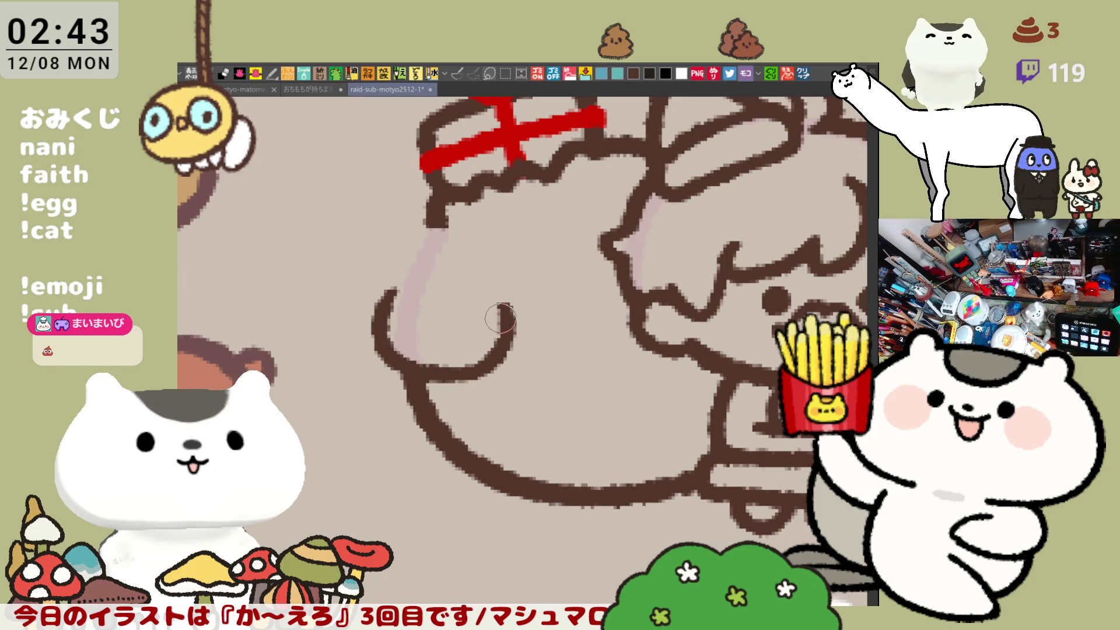
key(h)
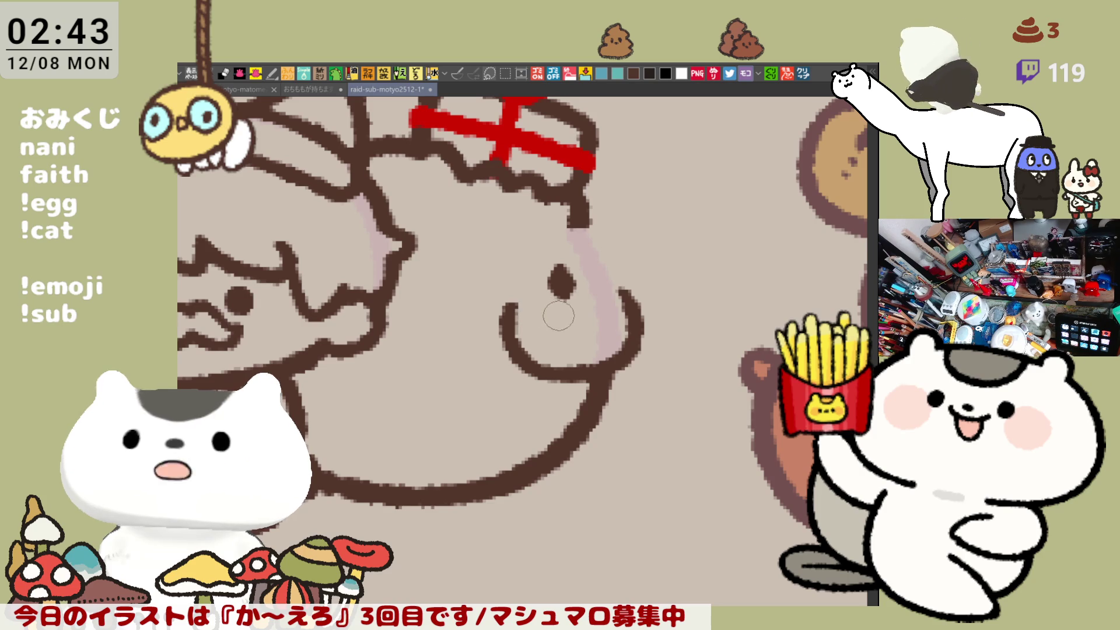
drag(536, 312, 539, 329)
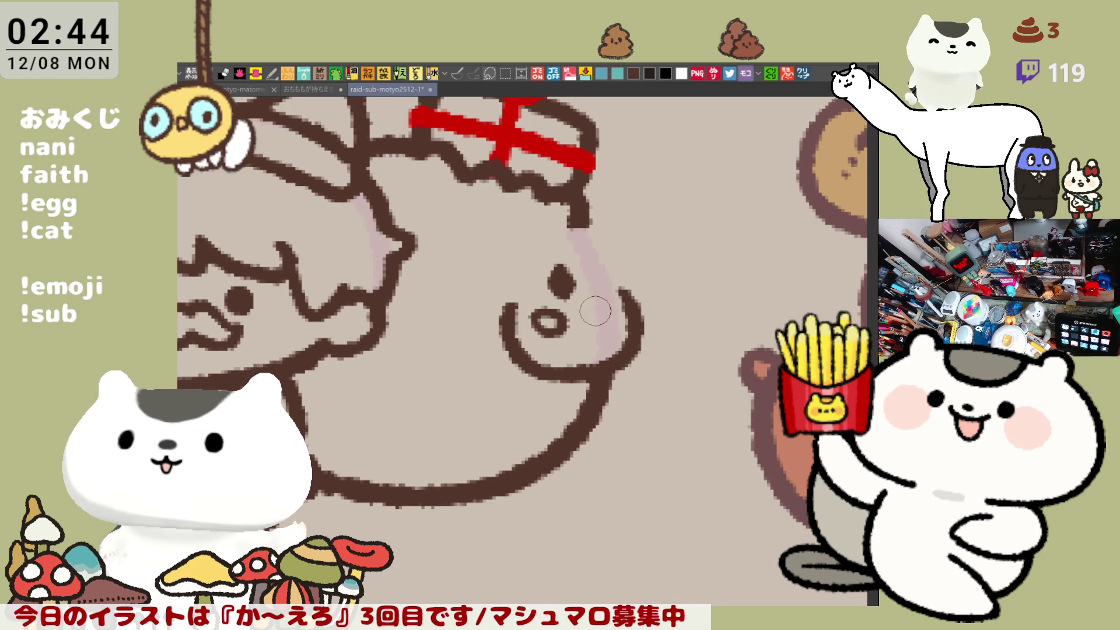
- Add another curl to the sack face's cheek and save the raid-sub-motyo2512-1 canvas
drag(603, 305, 595, 325)
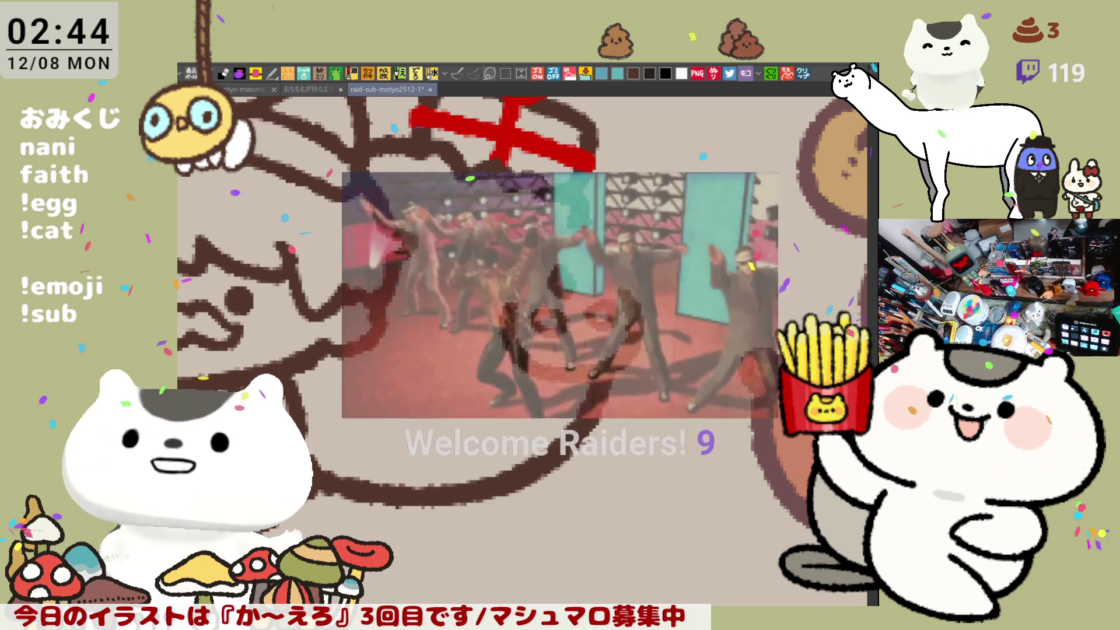
key(ctrl+s)
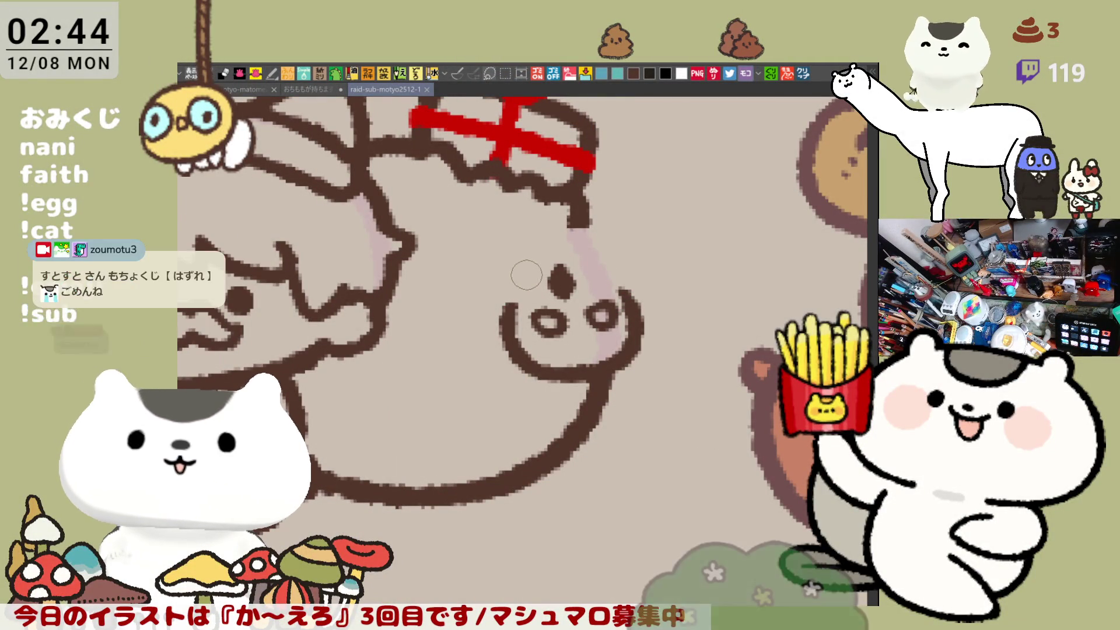
- Shade the sack face's outline in lavender, move its eye, and arch a brown curve over its head
mouse_move(589, 267)
mouse_down()
mouse_move(624, 291)
mouse_move(623, 359)
mouse_up()
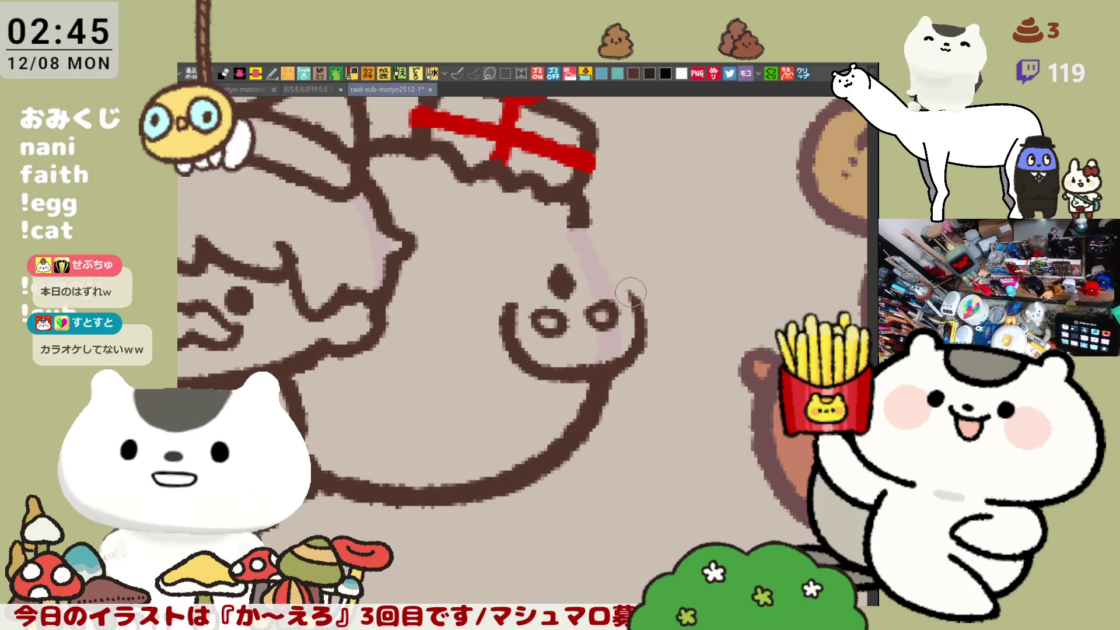
drag(579, 266, 635, 300)
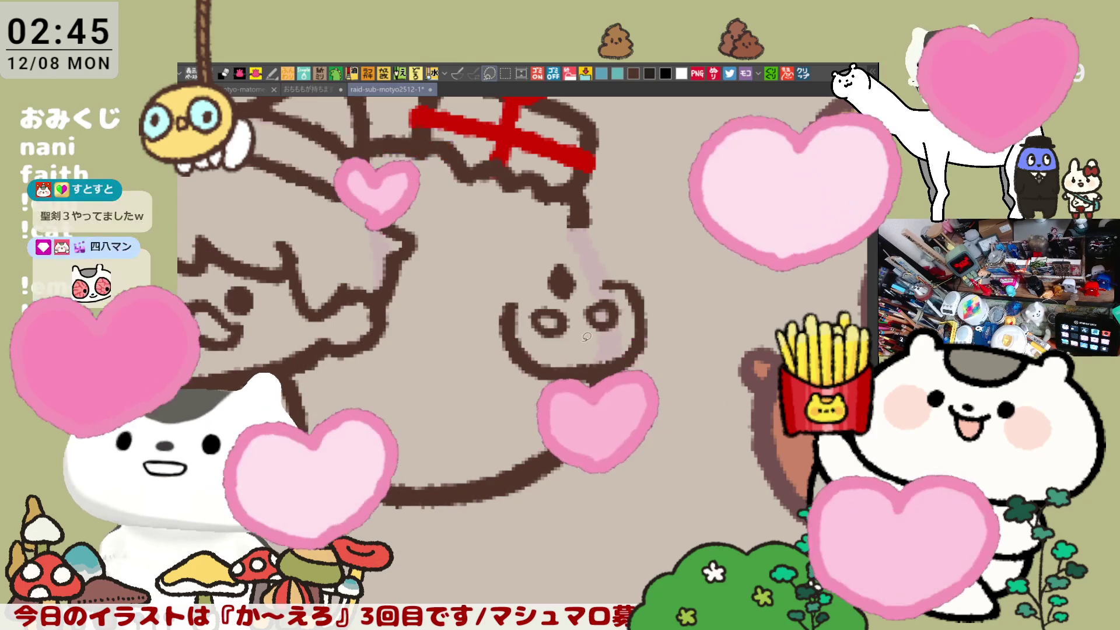
mouse_move(582, 303)
mouse_down()
mouse_move(542, 254)
mouse_move(588, 293)
mouse_move(566, 304)
mouse_move(585, 299)
mouse_up()
key(ctrl+d)
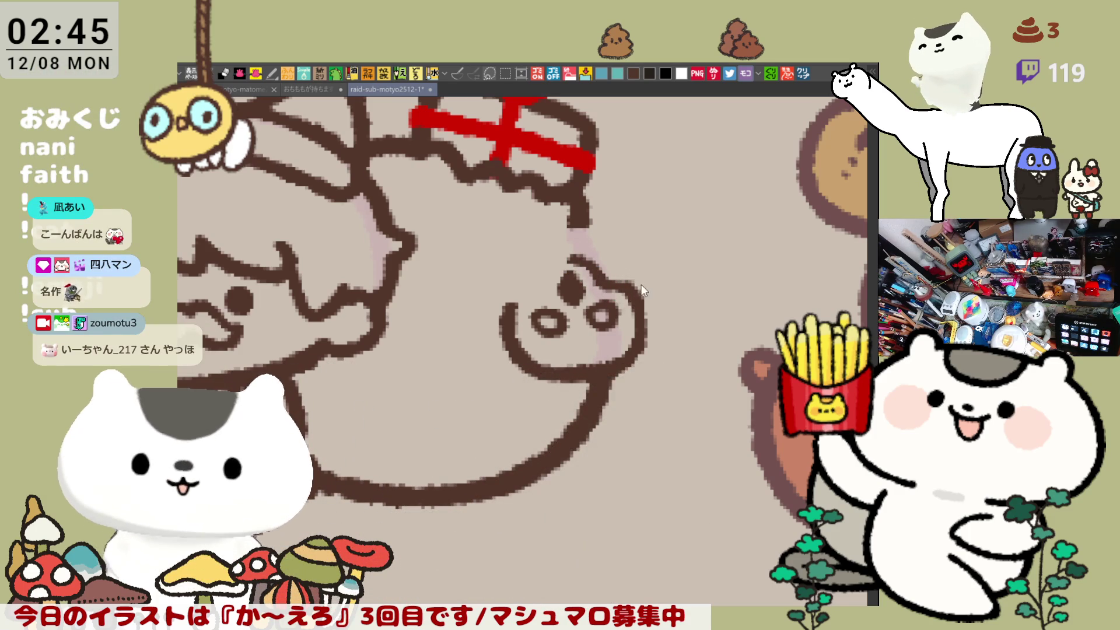
mouse_move(577, 236)
mouse_down()
mouse_move(633, 247)
mouse_move(675, 296)
mouse_move(666, 319)
mouse_up()
- Redraw the head curve's hook, add the floppy ear's edge, and cleanly outline the head's upper-left
key(ctrl+z)
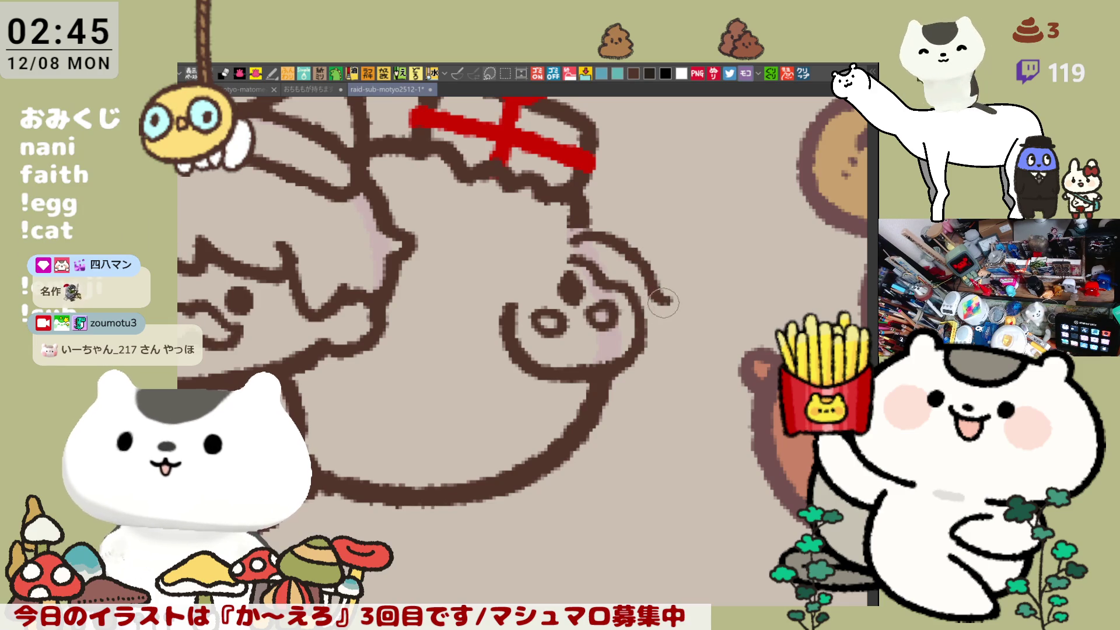
drag(666, 299, 647, 348)
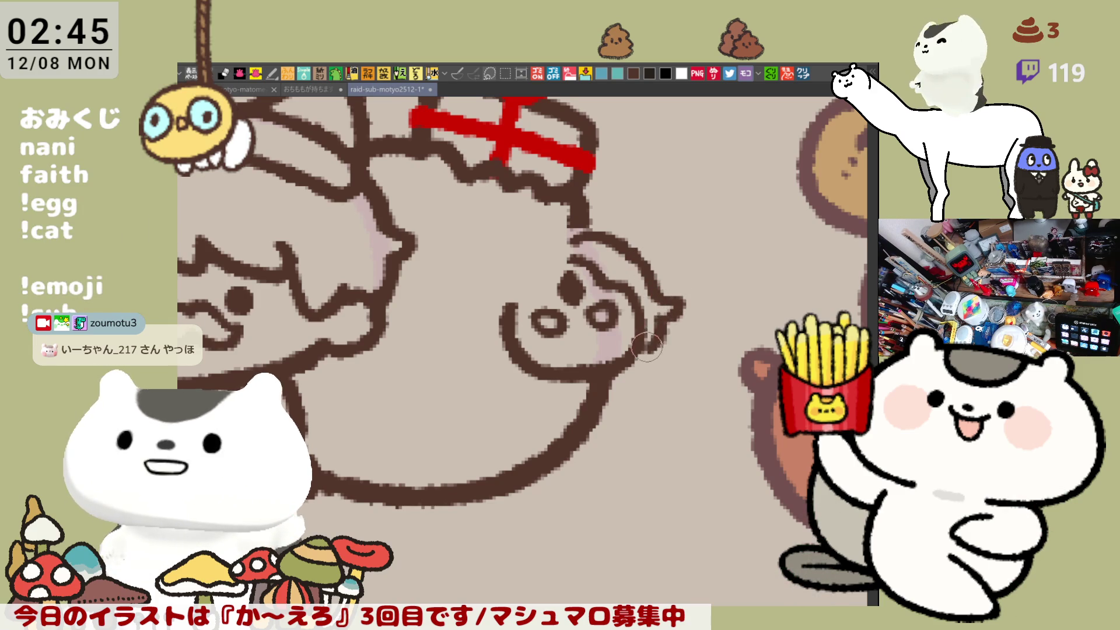
drag(676, 308, 640, 338)
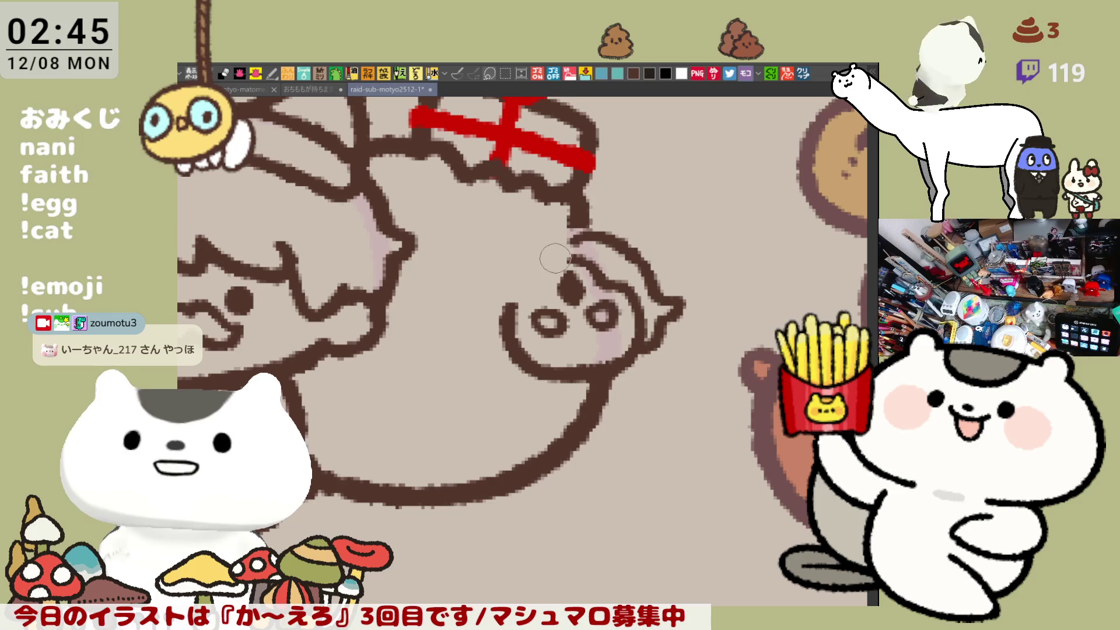
mouse_move(569, 258)
mouse_down()
mouse_move(545, 258)
mouse_move(524, 294)
mouse_move(531, 301)
mouse_up()
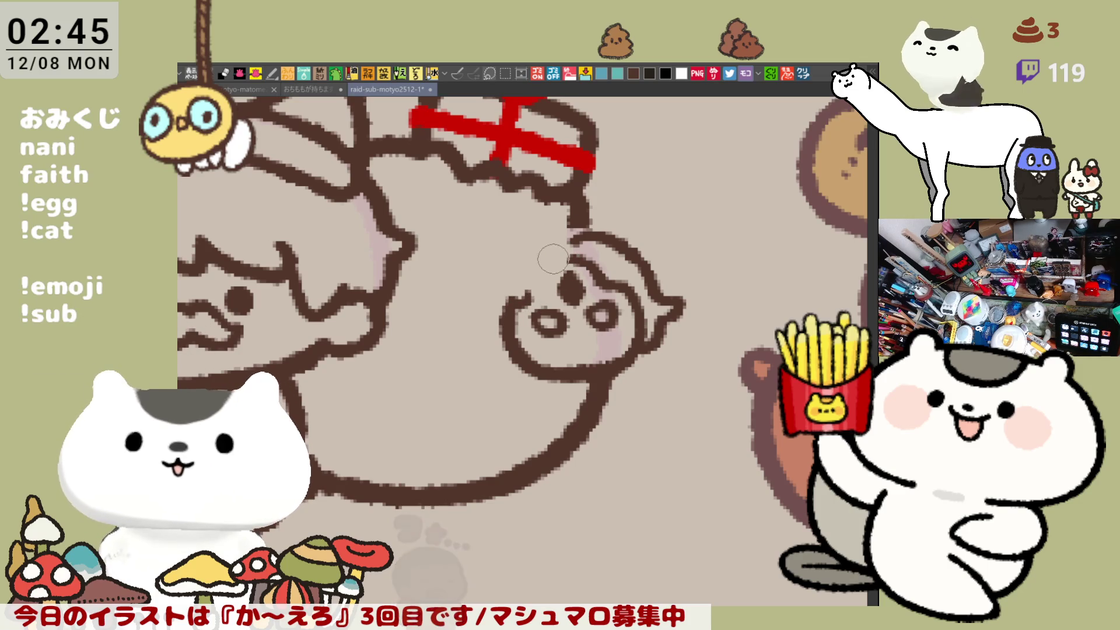
mouse_move(575, 248)
mouse_down()
mouse_move(528, 280)
mouse_move(522, 307)
mouse_up()
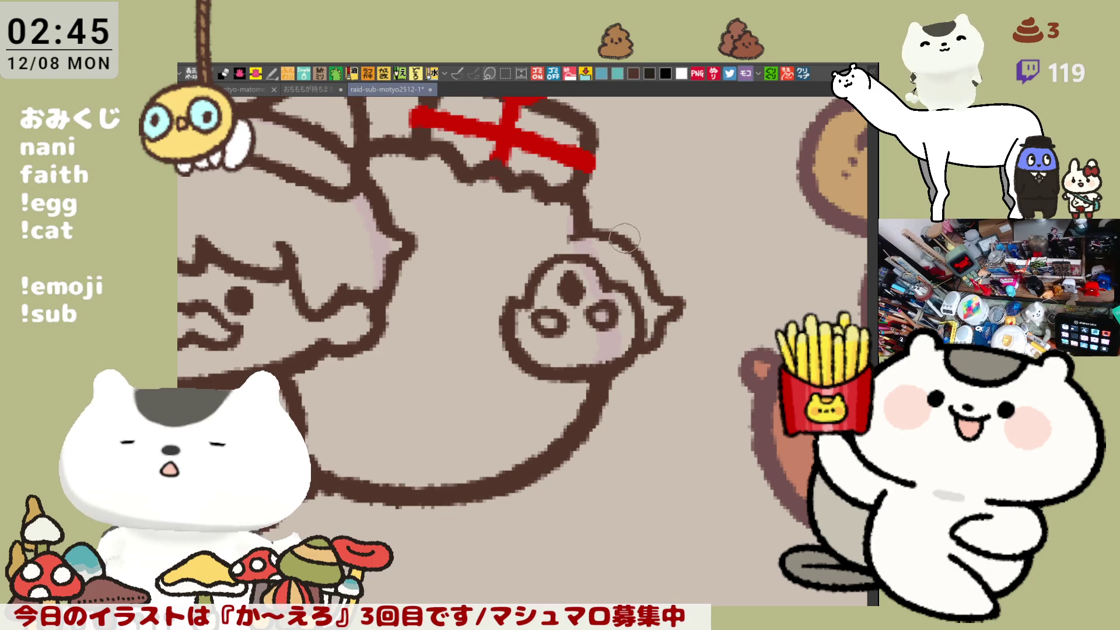
- Add a pointed tuft and extend the head outline leftward into one thick continuous line
mouse_move(636, 262)
mouse_down()
mouse_move(626, 250)
mouse_move(642, 239)
mouse_move(645, 265)
mouse_move(626, 267)
mouse_up()
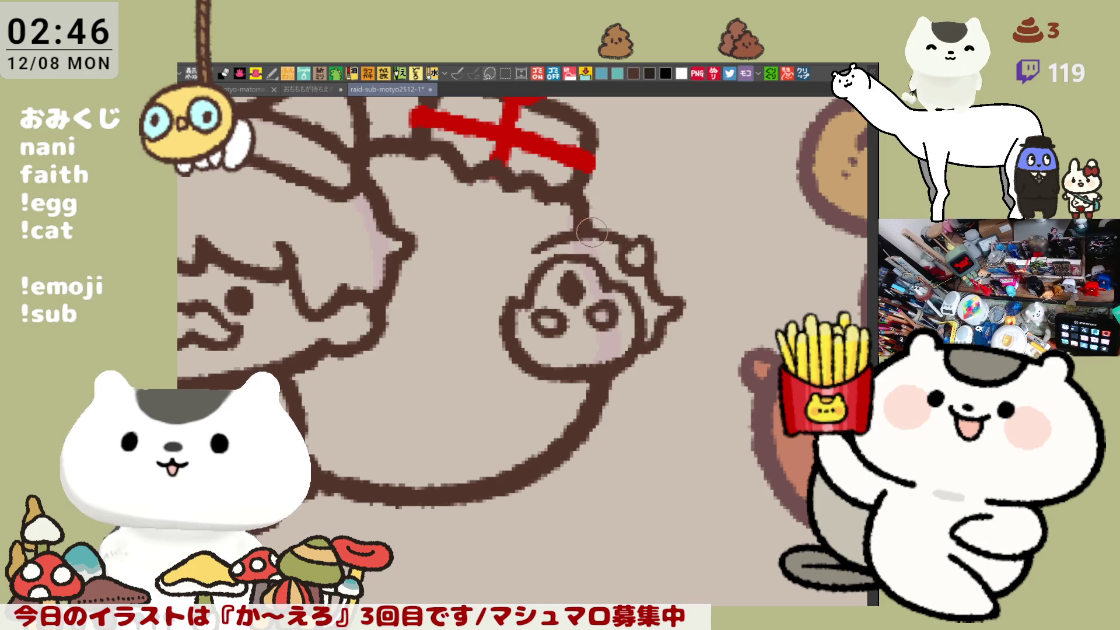
drag(524, 251, 598, 235)
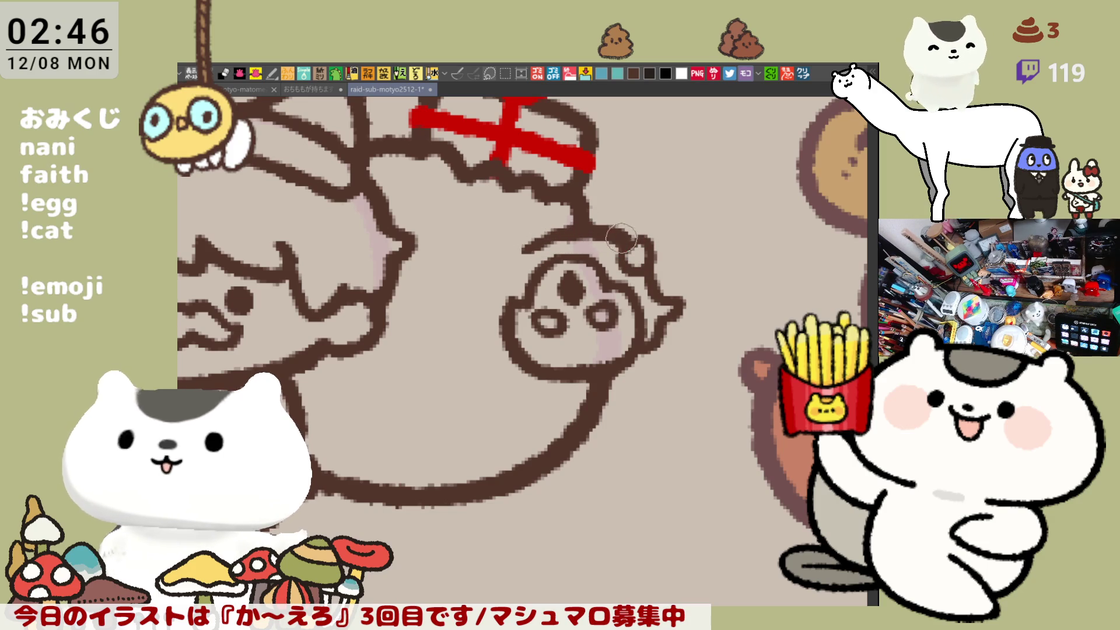
drag(523, 252, 628, 240)
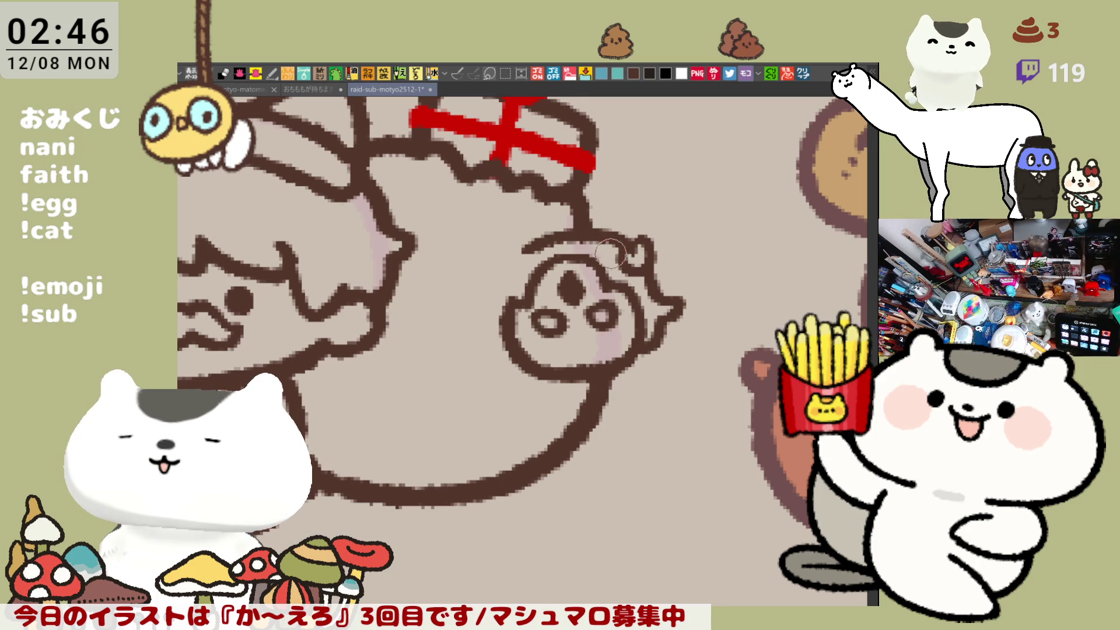
- Paint the small face's mouth, removing the extra stroke
mouse_move(563, 348)
mouse_down()
mouse_move(552, 335)
mouse_move(600, 345)
mouse_move(606, 329)
mouse_move(596, 348)
mouse_move(620, 333)
mouse_move(610, 336)
mouse_up()
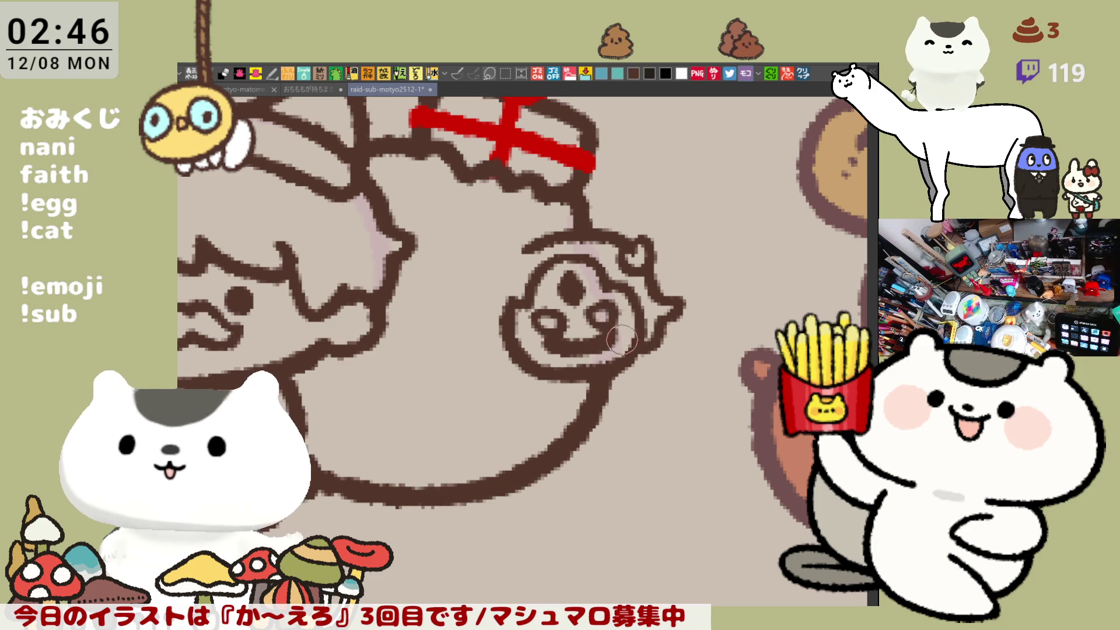
key(ctrl+z)
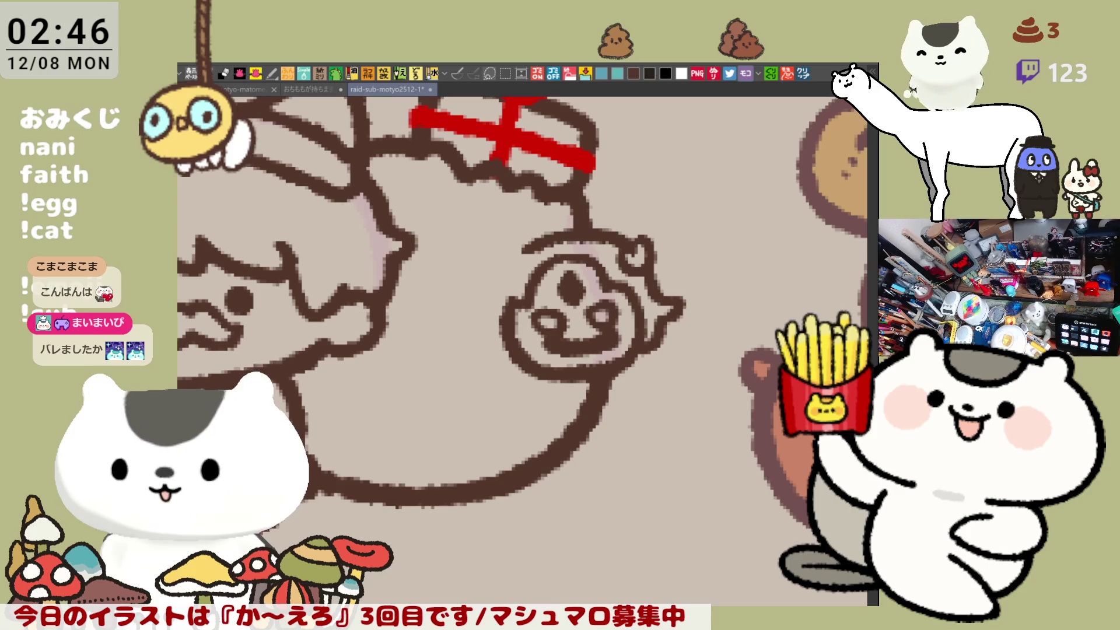
drag(620, 321, 618, 278)
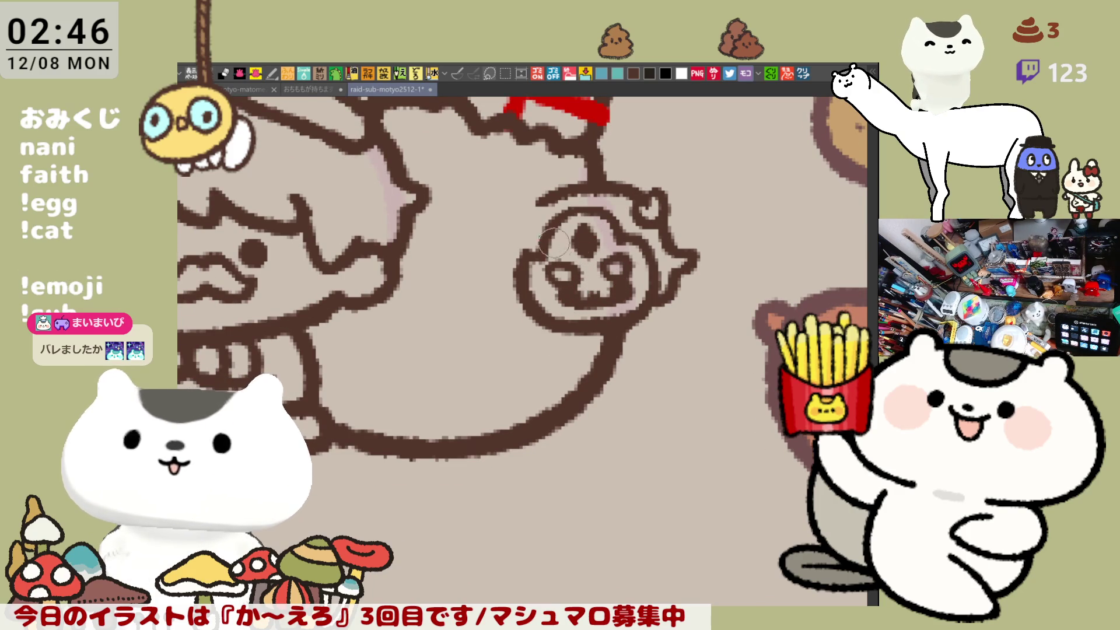
- Reshape the tuft into a heart-like loop and retouch the face's upper and side outlines
mouse_move(648, 213)
mouse_down()
mouse_move(665, 241)
mouse_move(658, 232)
mouse_move(696, 255)
mouse_move(666, 210)
mouse_move(684, 223)
mouse_move(665, 212)
mouse_move(692, 259)
mouse_move(667, 295)
mouse_move(692, 272)
mouse_move(665, 297)
mouse_up()
mouse_move(694, 260)
mouse_down()
mouse_move(668, 291)
mouse_move(697, 267)
mouse_up()
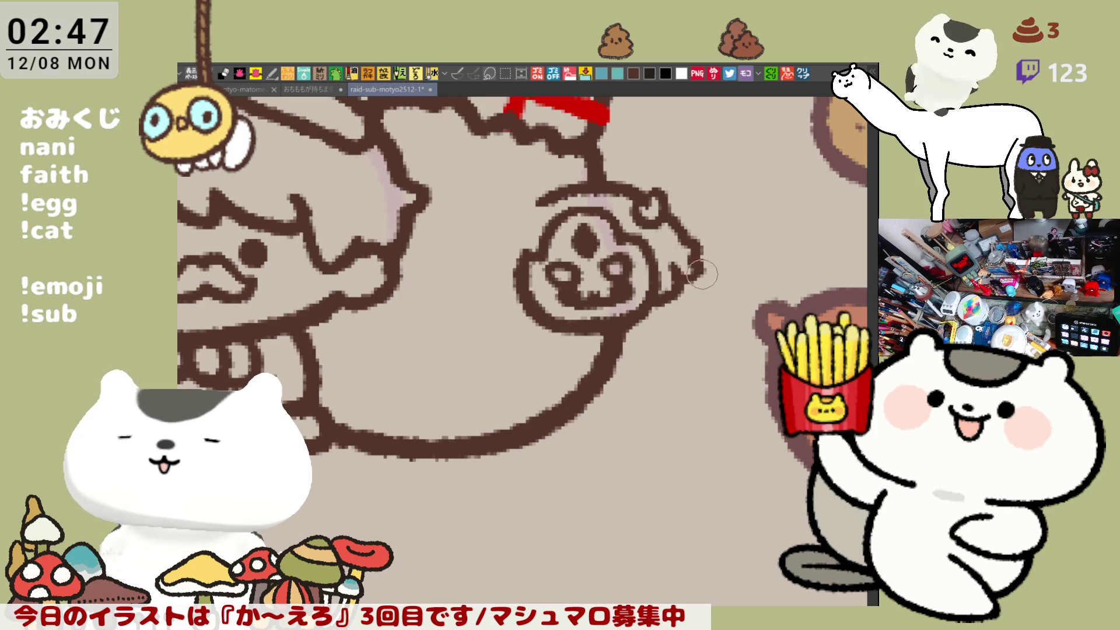
drag(583, 211, 598, 209)
click(572, 215)
- Draw curly hair arcs down the face's left side, darken its right cheek, and thicken the right edge
mouse_move(521, 222)
mouse_down()
mouse_move(492, 261)
mouse_move(511, 259)
mouse_up()
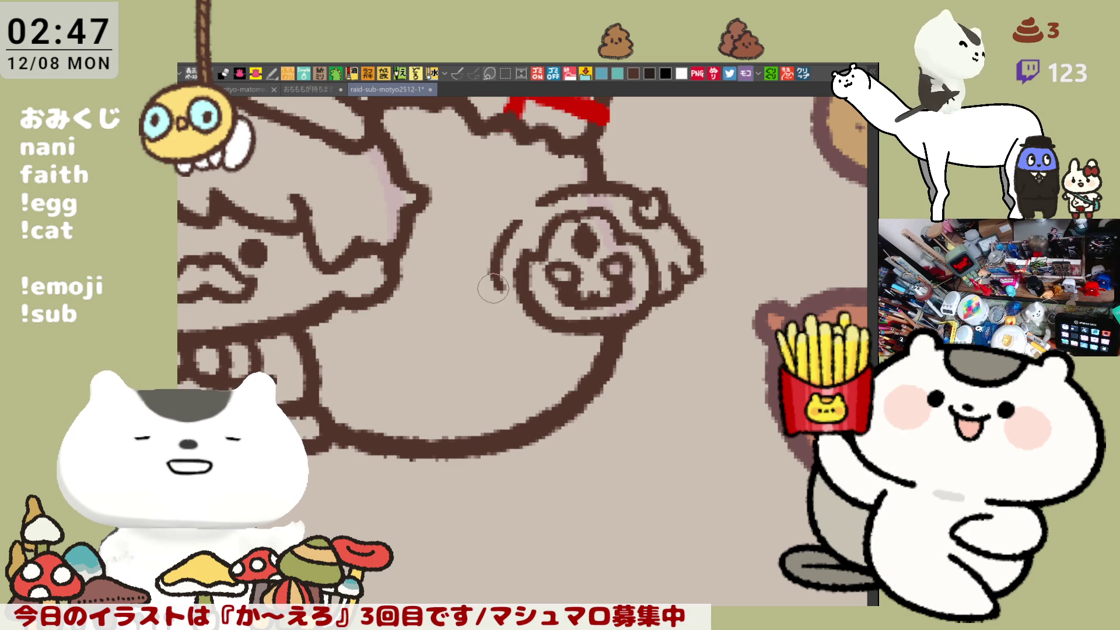
drag(501, 277, 507, 304)
key(ctrl+z)
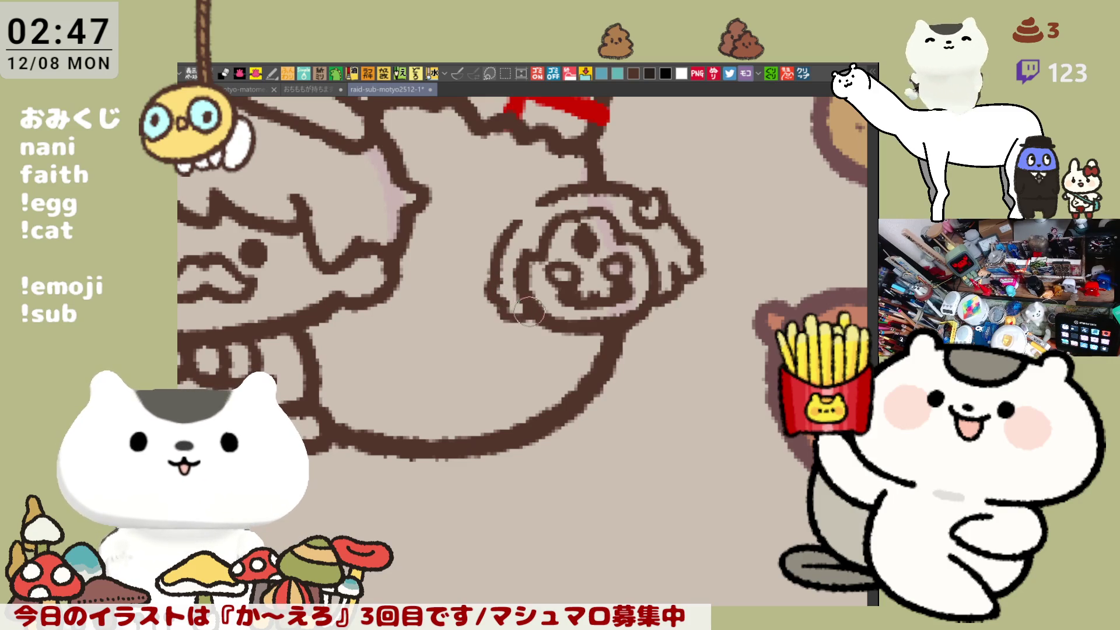
drag(495, 297, 540, 322)
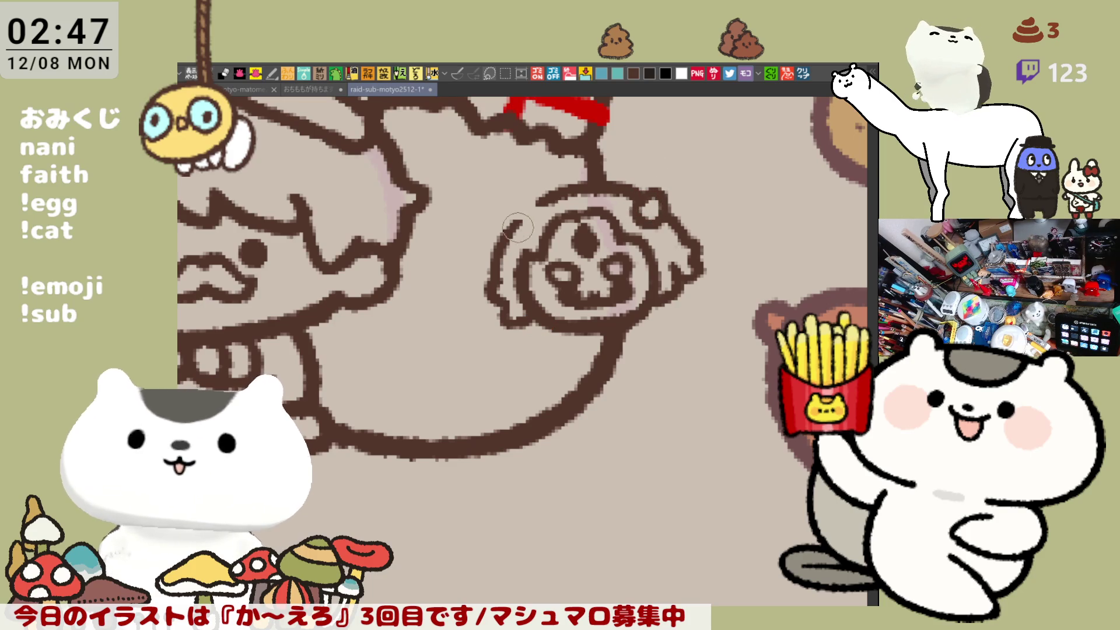
key(ctrl+z)
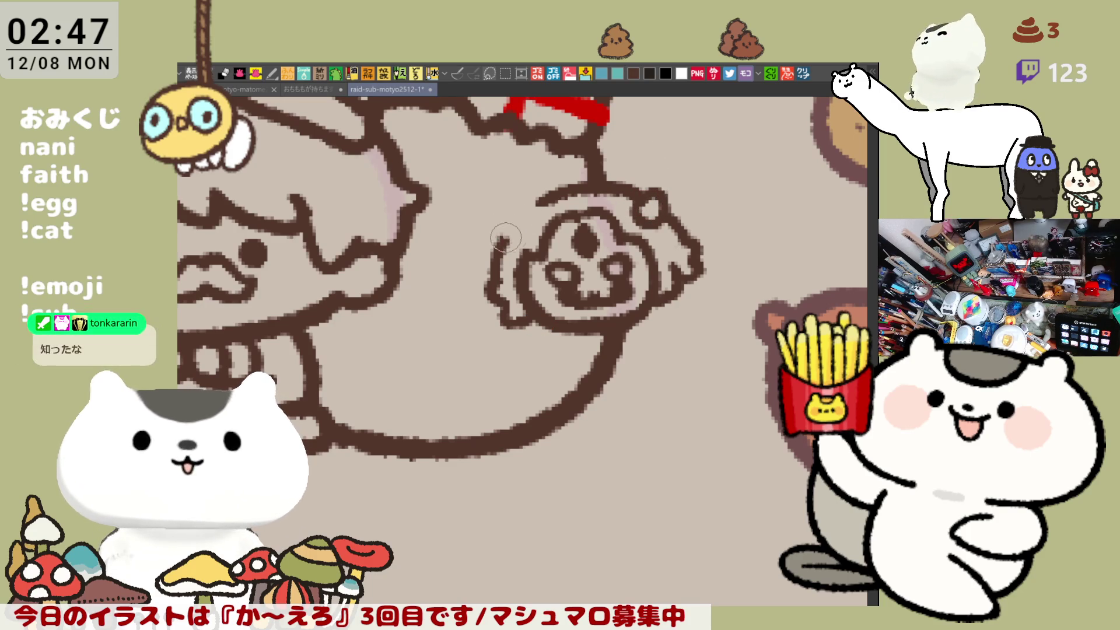
mouse_move(500, 208)
mouse_down()
mouse_move(518, 239)
mouse_move(511, 227)
mouse_move(528, 210)
mouse_up()
key(ctrl+z)
key(ctrl+z)
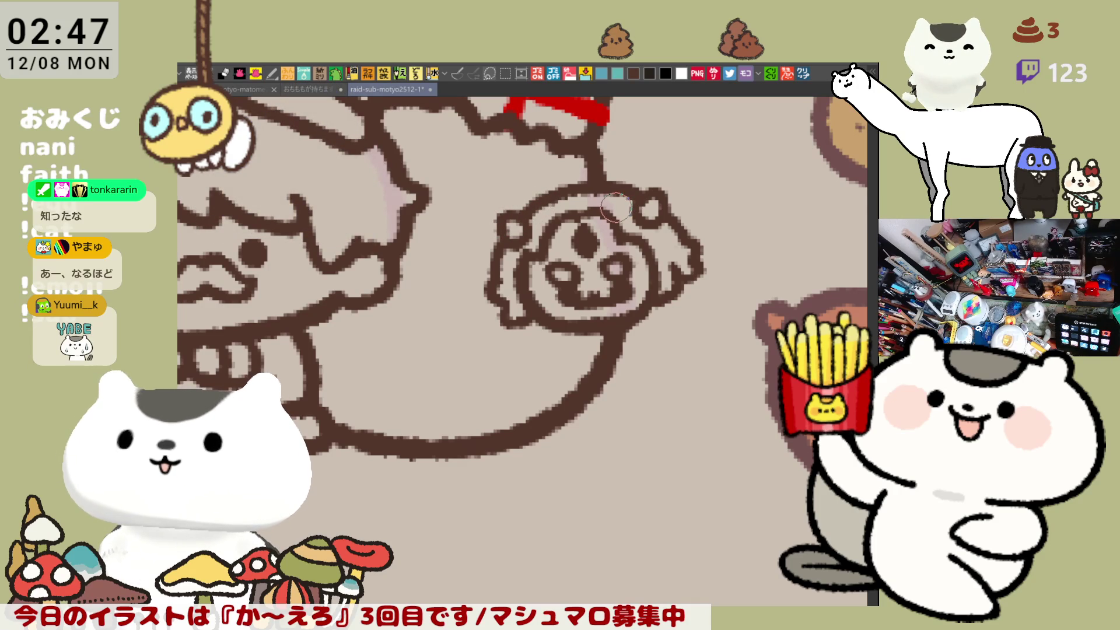
mouse_move(620, 251)
mouse_down()
mouse_move(623, 284)
mouse_move(610, 244)
mouse_move(588, 326)
mouse_up()
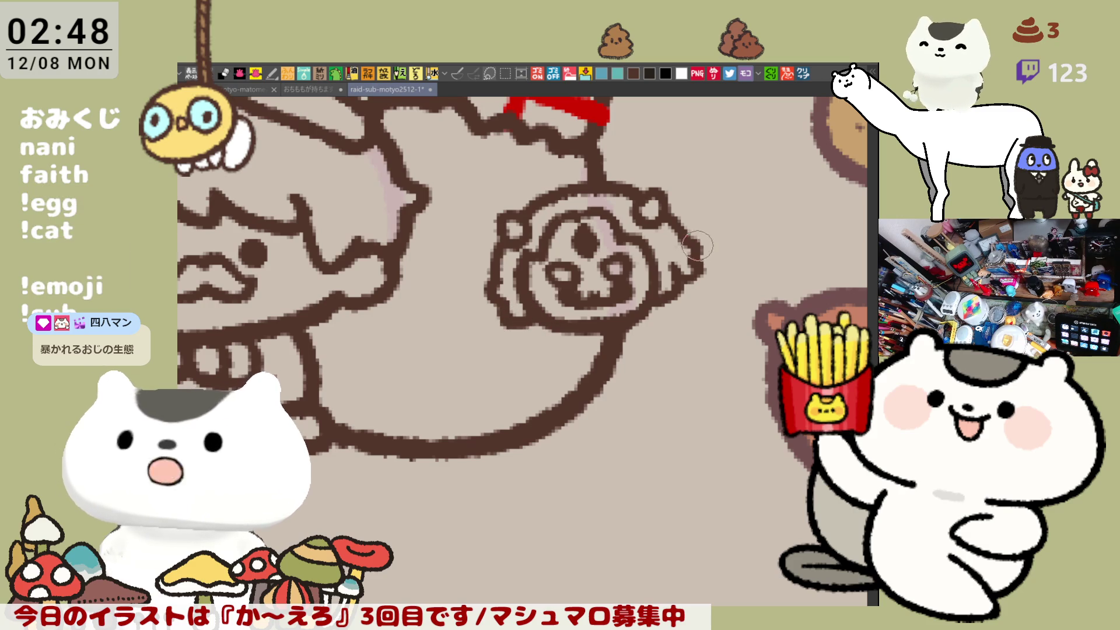
mouse_move(699, 262)
mouse_down()
mouse_move(689, 280)
mouse_move(702, 240)
mouse_move(699, 273)
mouse_up()
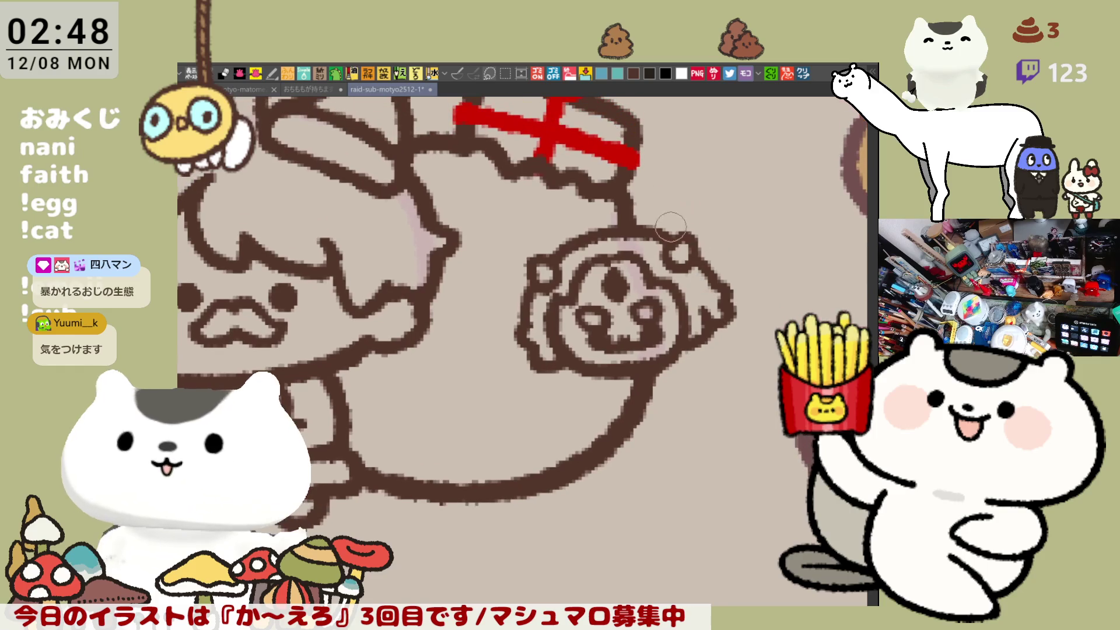
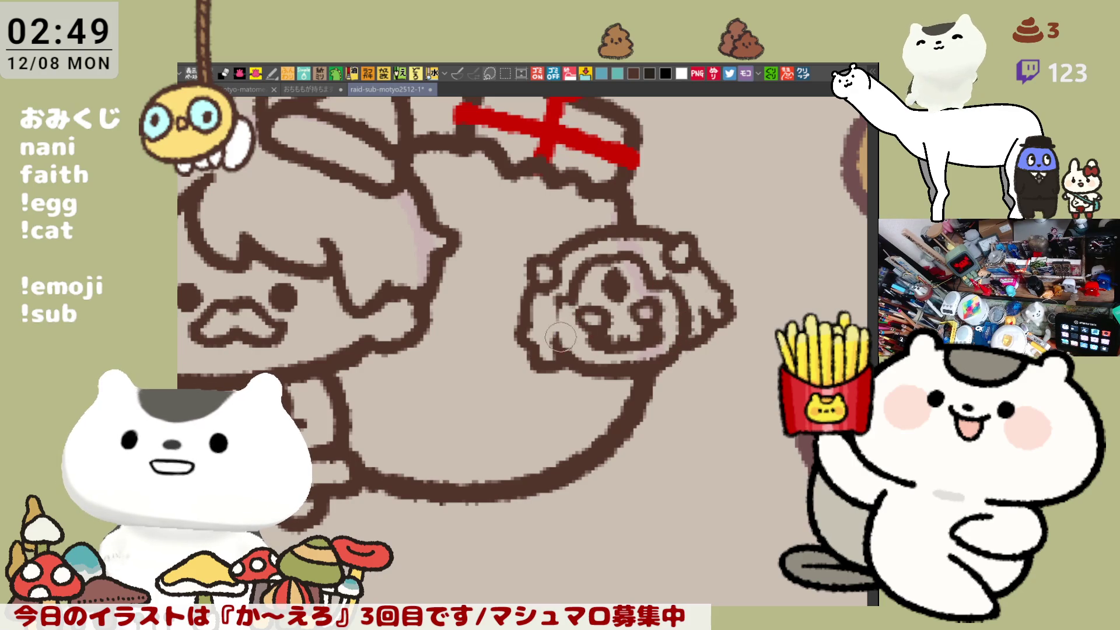
- Redraw the small face's left outline, extend it downward and add a bump at upper left
drag(561, 298, 563, 353)
drag(557, 300, 559, 328)
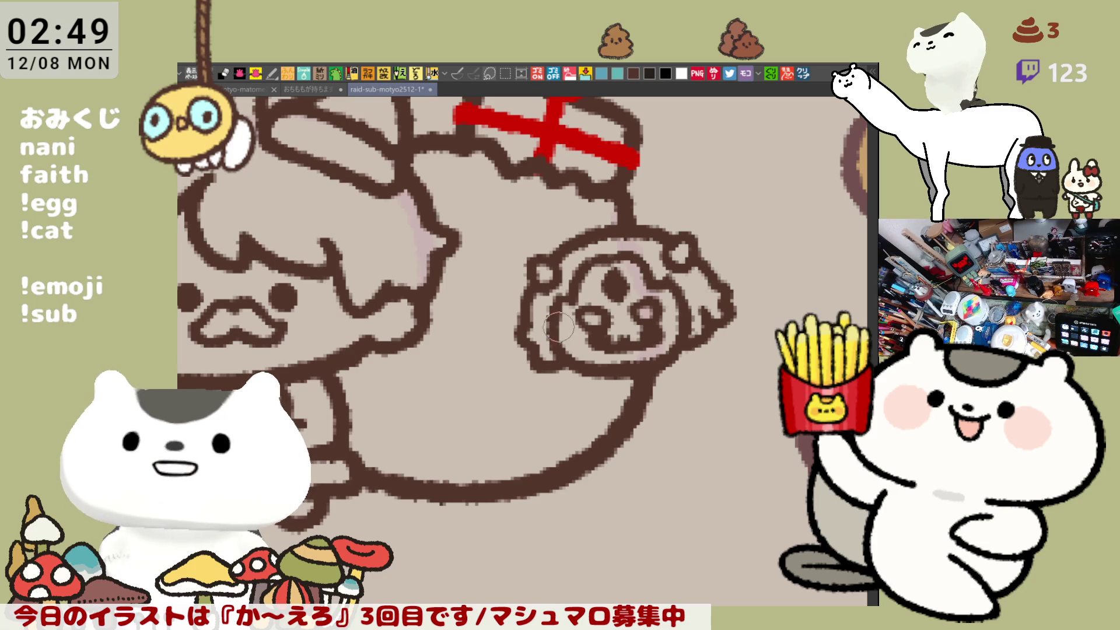
drag(559, 289, 561, 362)
key(ctrl+z)
drag(559, 289, 563, 365)
key(ctrl+z)
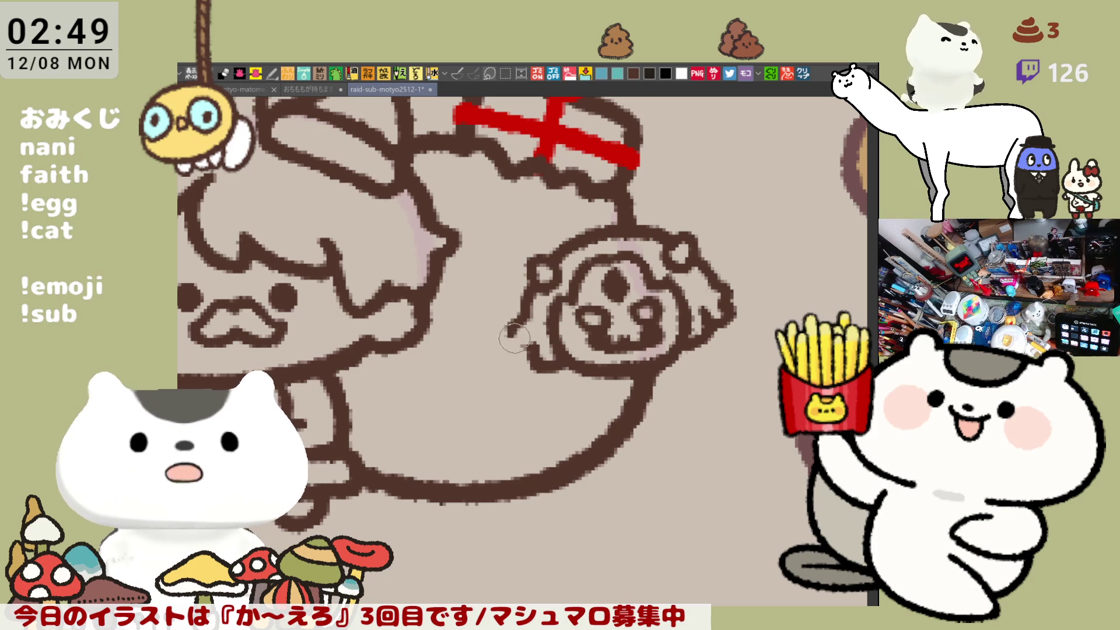
mouse_move(528, 294)
mouse_down()
mouse_move(512, 322)
mouse_move(532, 348)
mouse_move(534, 331)
mouse_move(561, 374)
mouse_move(528, 350)
mouse_move(556, 357)
mouse_move(528, 357)
mouse_move(528, 337)
mouse_move(532, 361)
mouse_move(611, 354)
mouse_move(603, 342)
mouse_up()
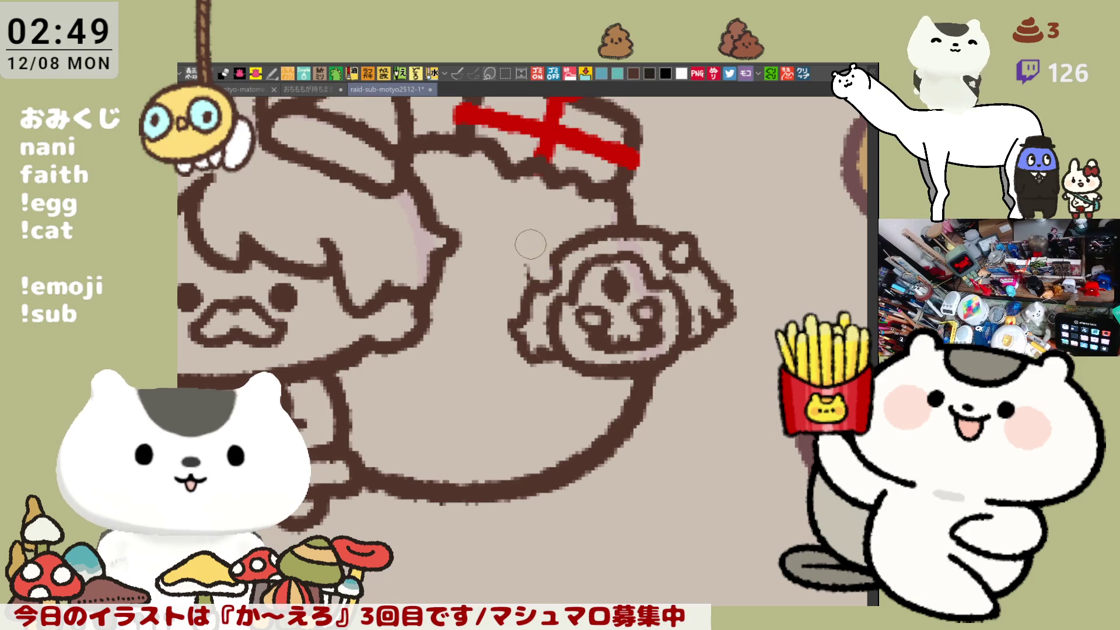
drag(529, 267, 550, 250)
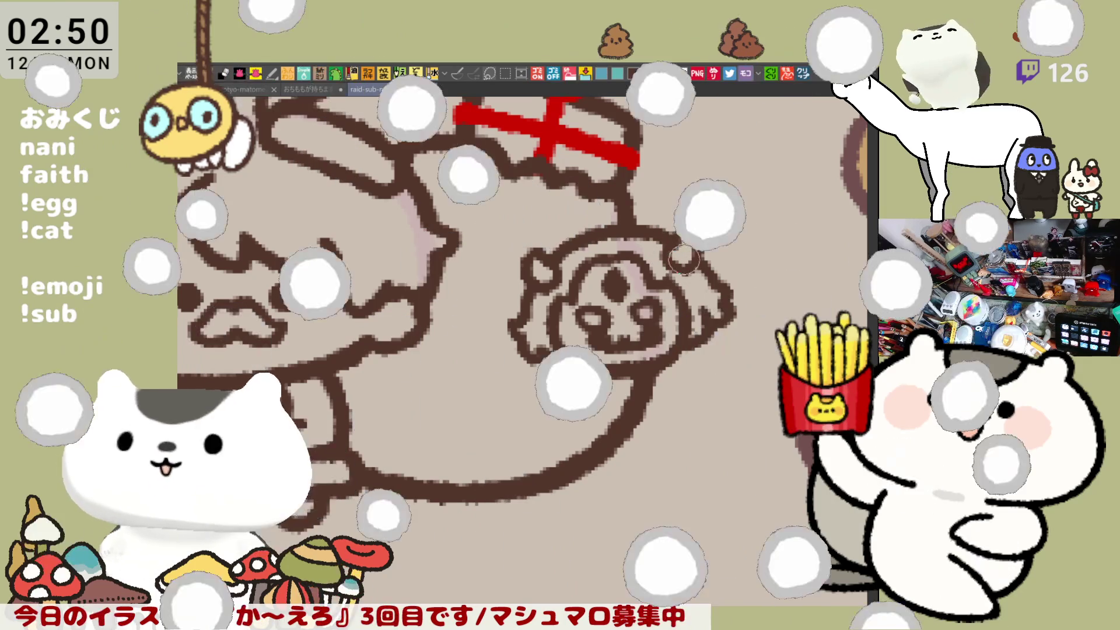
- Erase the stray dark dot above the small face's left eye
drag(680, 234, 665, 201)
drag(664, 288, 643, 267)
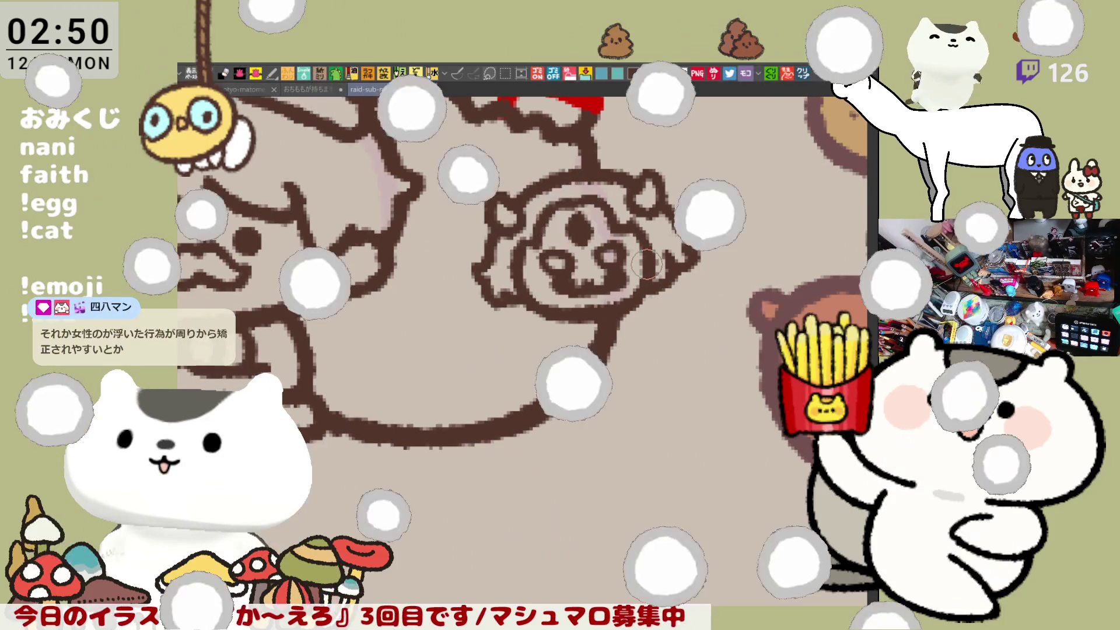
click(579, 230)
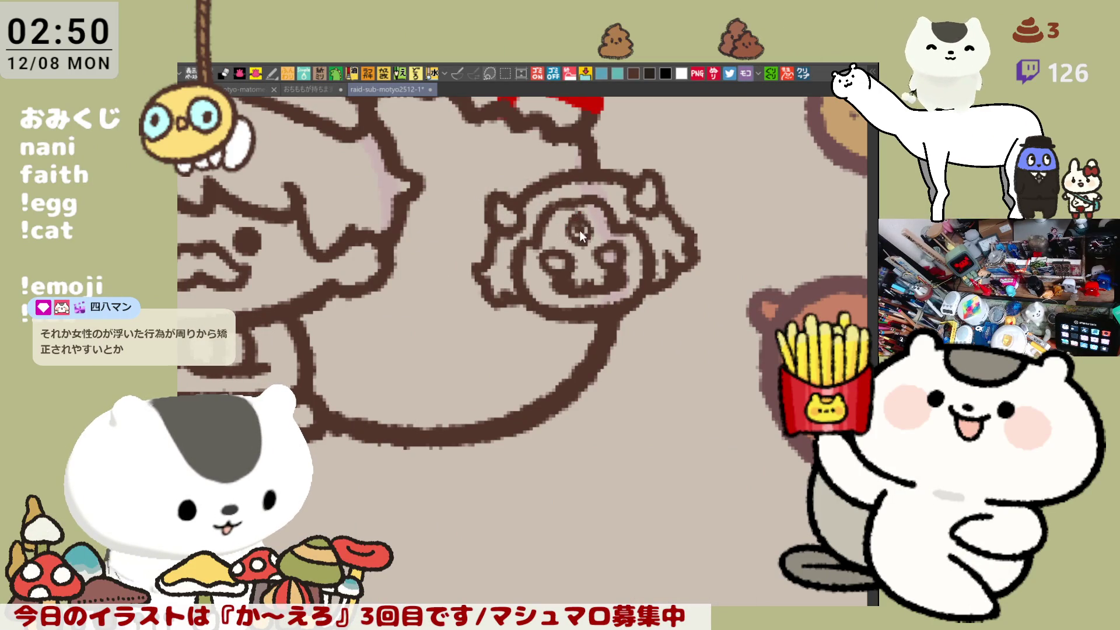
- Lasso the small face, nudge it slightly left with Move, then deselect
scroll(579, 216, up, 2)
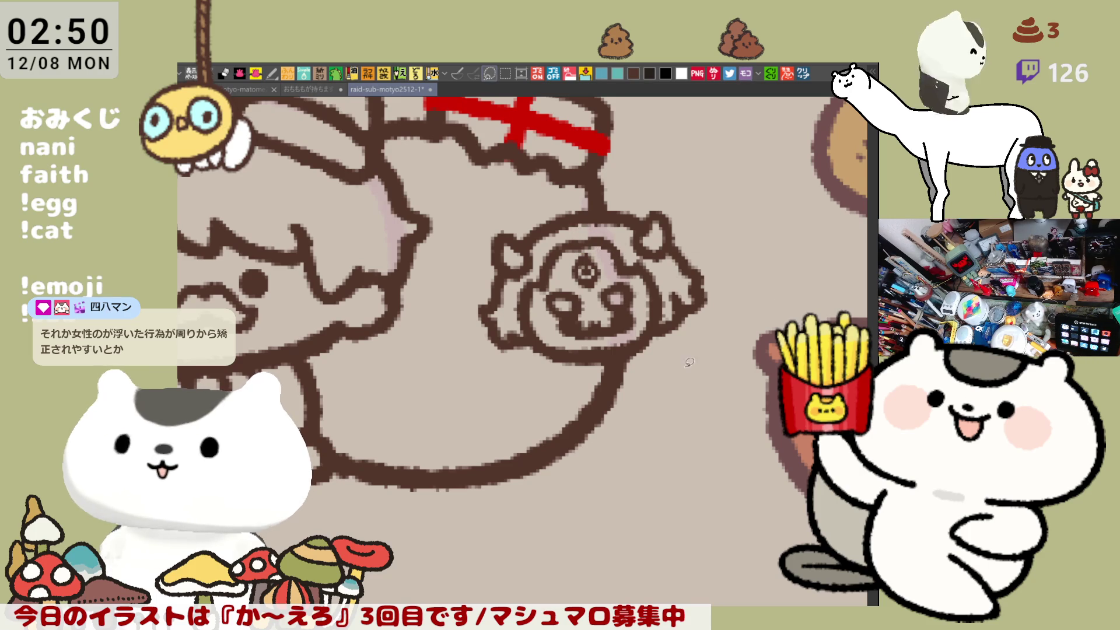
mouse_move(584, 311)
mouse_down()
mouse_move(563, 318)
mouse_move(543, 289)
mouse_move(560, 283)
mouse_move(581, 312)
mouse_up()
click(613, 342)
key(ctrl+d)
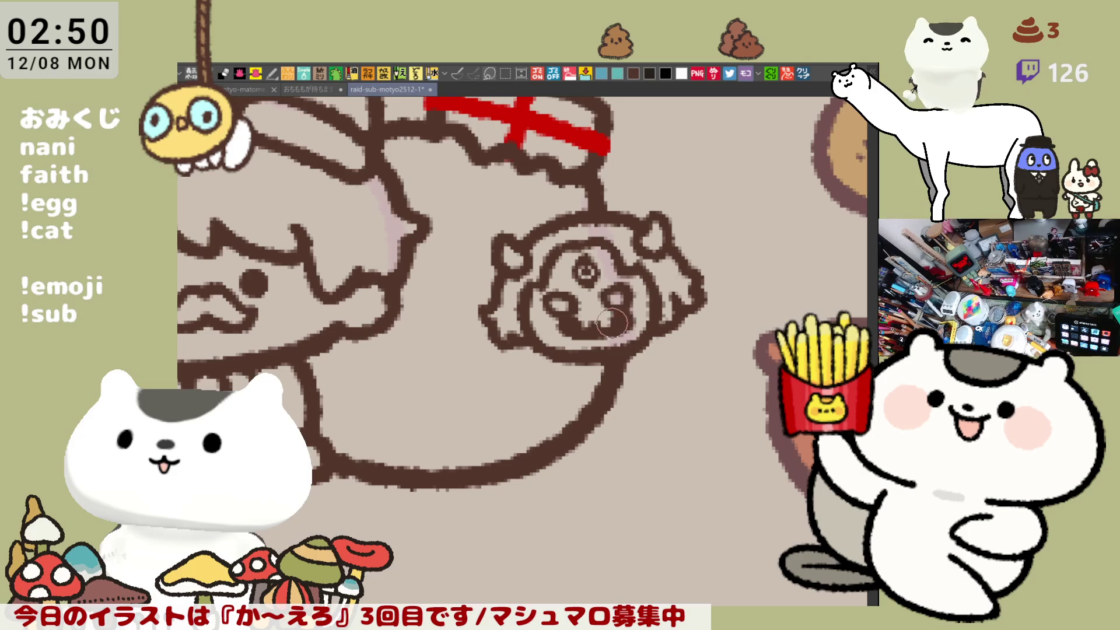
scroll(620, 320, down, 3)
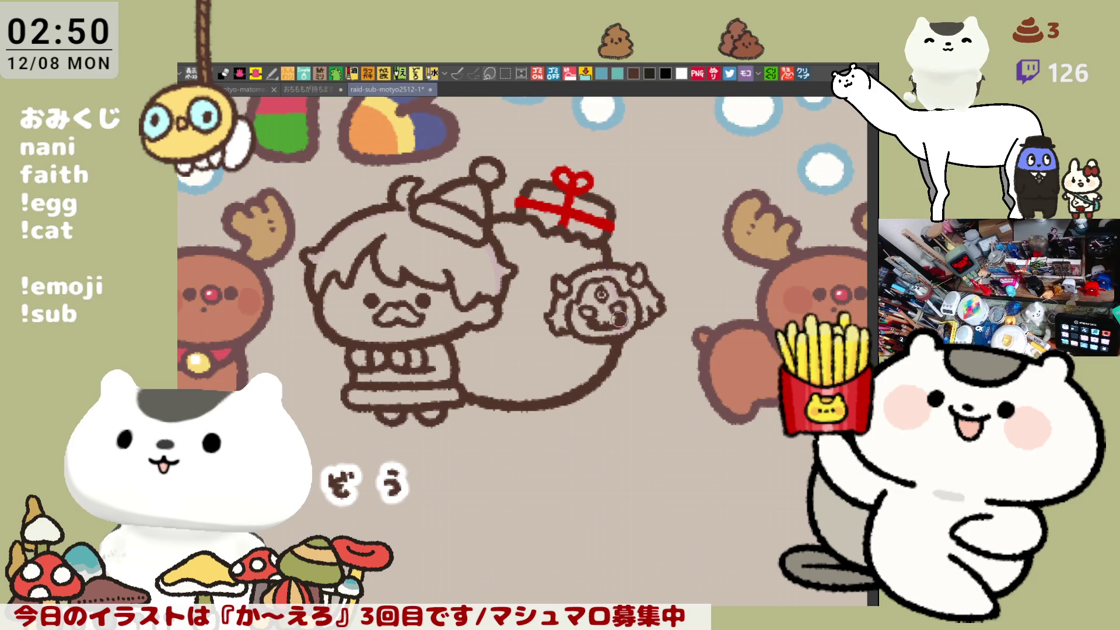
- Thicken the small face's head outline and darken its left outline, discarding a stray looped stroke
scroll(620, 319, up, 3)
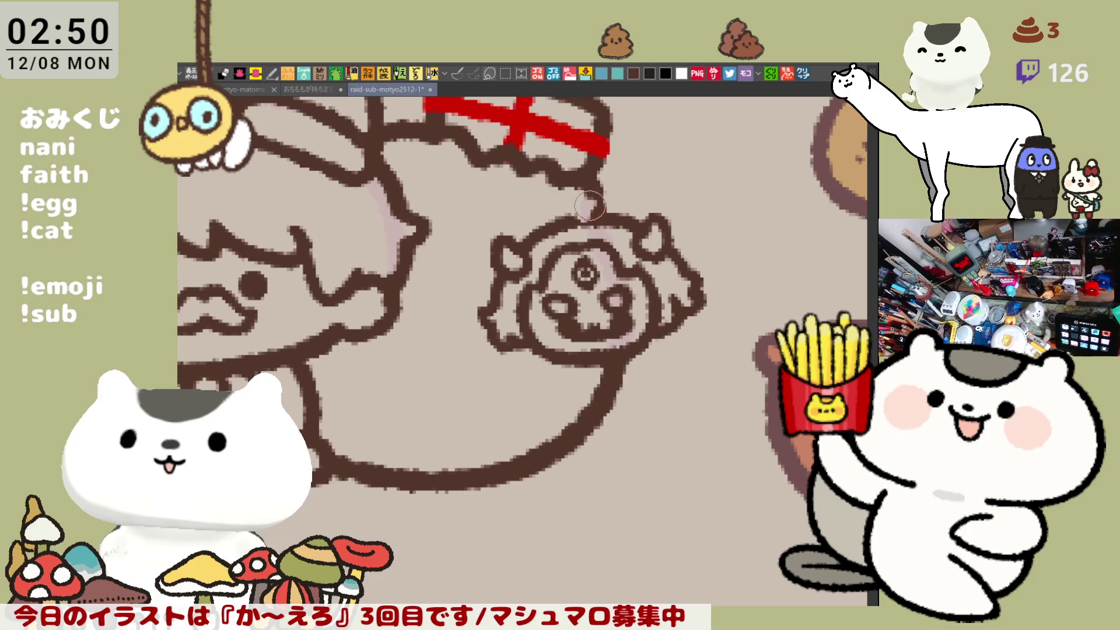
mouse_move(598, 195)
mouse_down()
mouse_move(566, 210)
mouse_move(587, 195)
mouse_move(592, 211)
mouse_move(557, 220)
mouse_move(575, 207)
mouse_move(601, 219)
mouse_move(601, 210)
mouse_up()
key(ctrl+z)
key(ctrl+z)
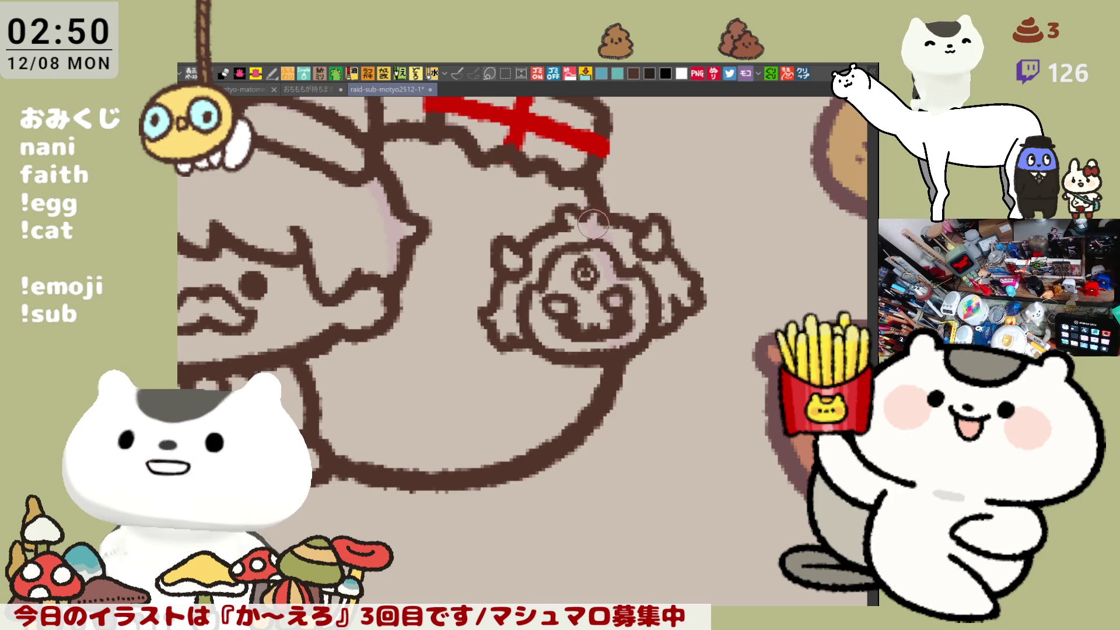
drag(594, 204, 611, 216)
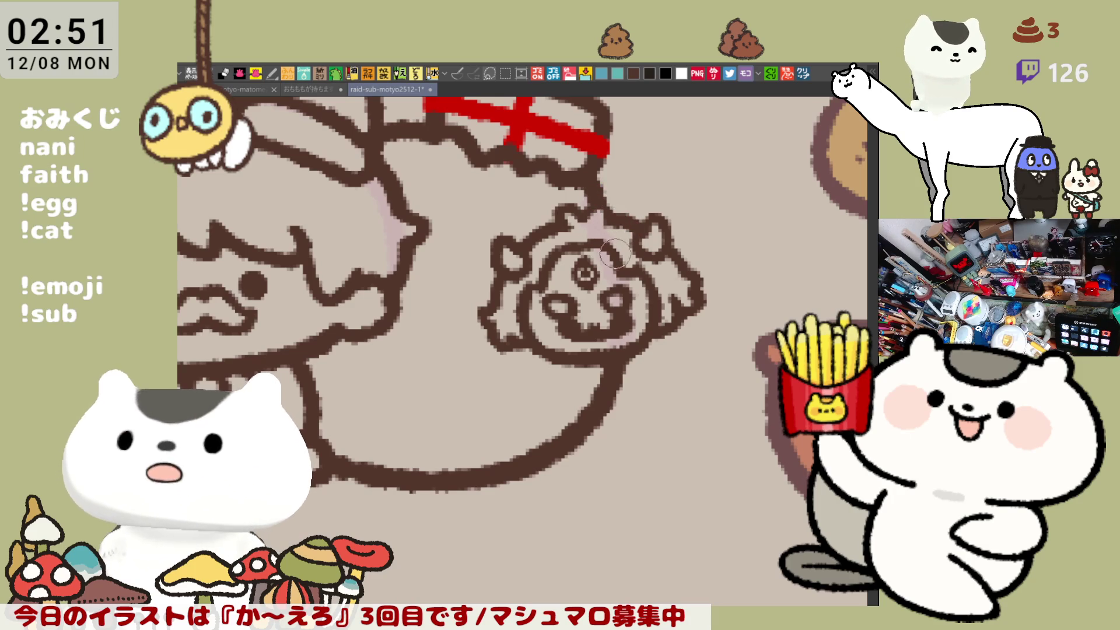
mouse_move(613, 263)
mouse_down()
mouse_move(601, 242)
mouse_move(621, 258)
mouse_up()
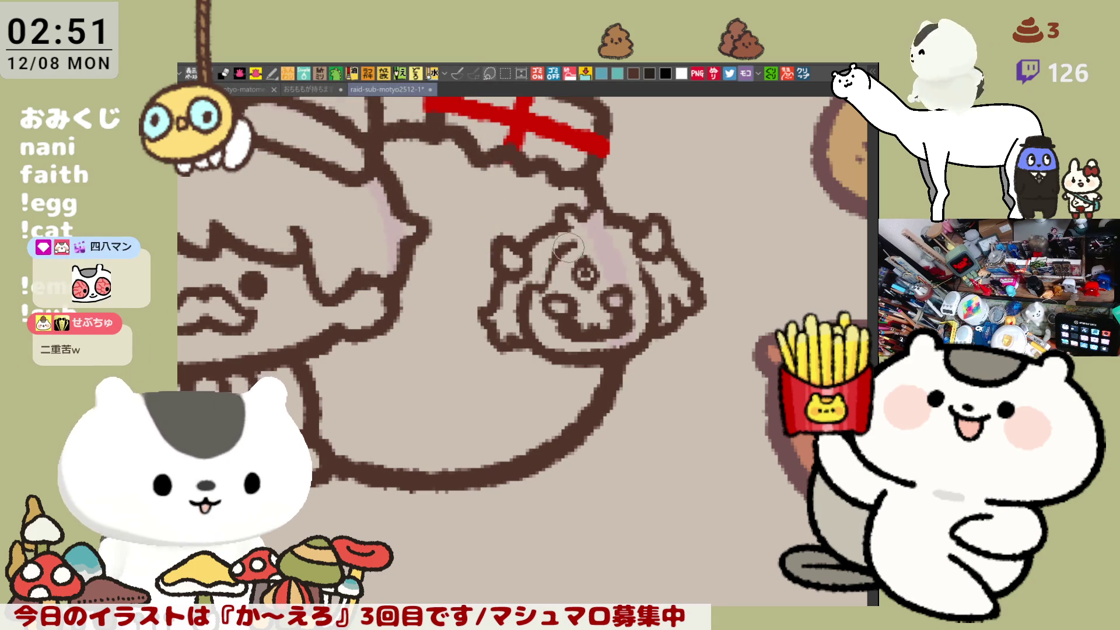
drag(551, 259, 544, 280)
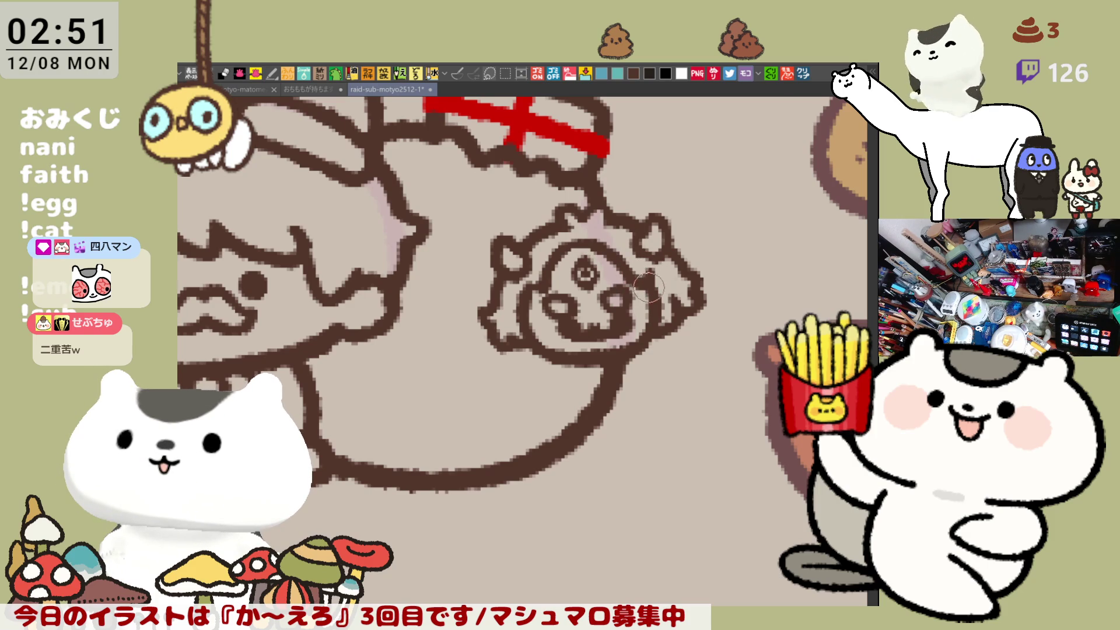
- Zoom out with Ctrl+0 to check the whole illustration
scroll(625, 300, down, 1)
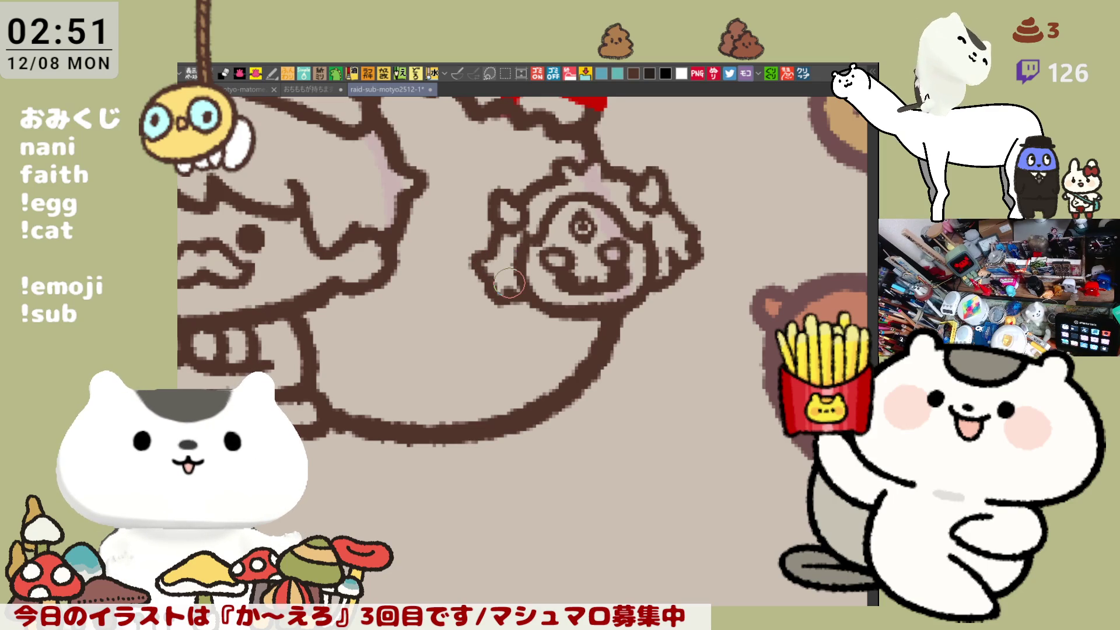
key(ctrl+0)
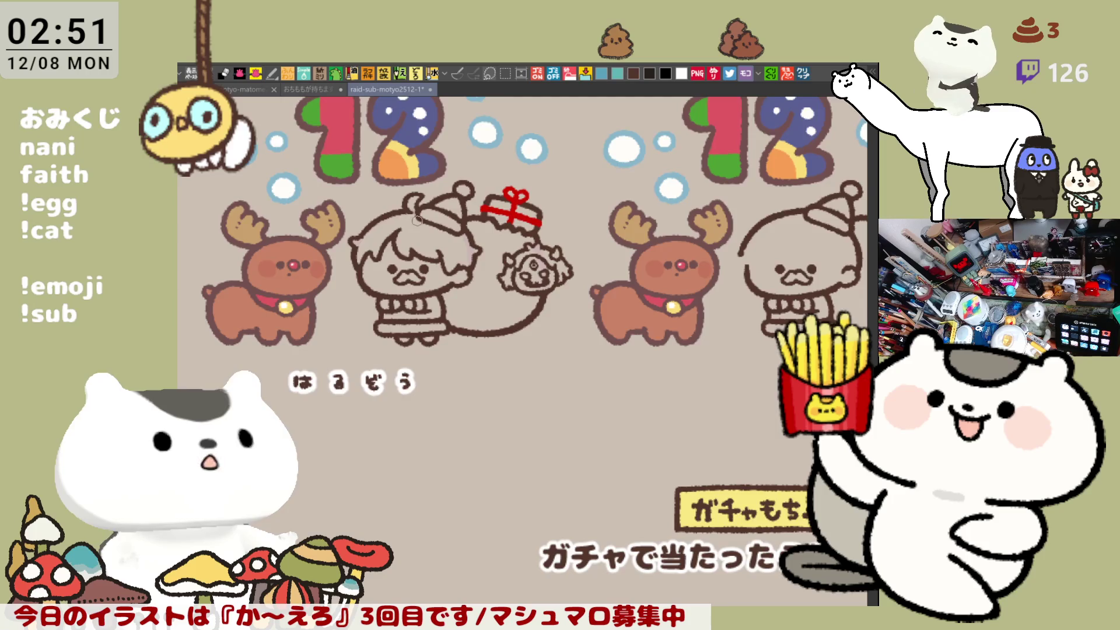
scroll(500, 238, up, 4)
- Extend the small face's lower-left outline down and right, and thin its right outline
drag(485, 333, 510, 343)
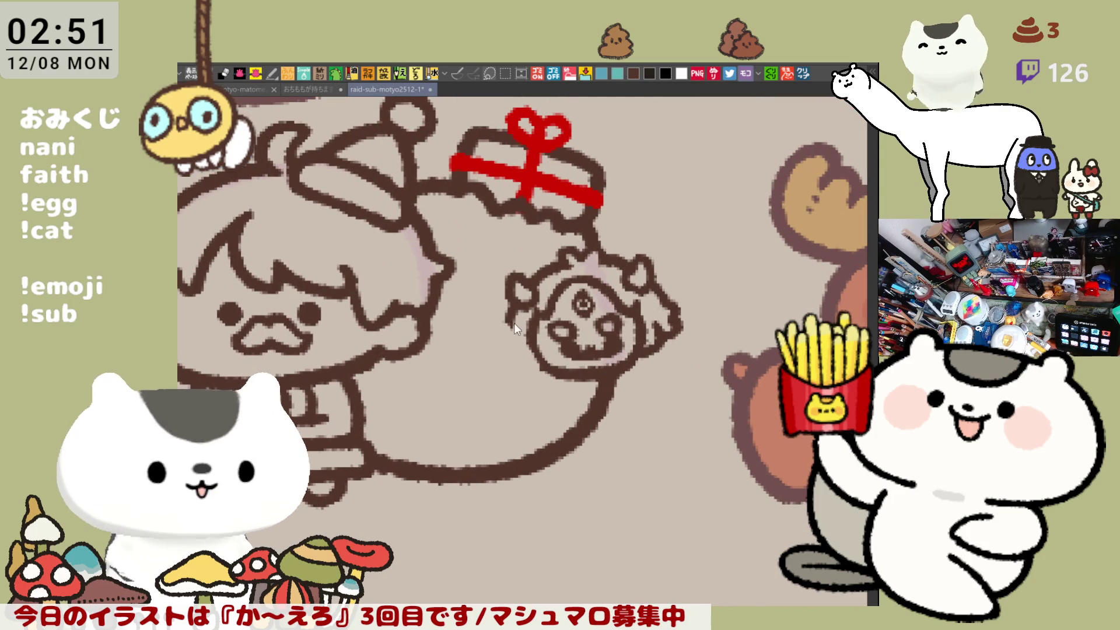
key(ctrl+z)
mouse_move(514, 294)
mouse_down()
mouse_move(512, 355)
mouse_move(551, 373)
mouse_up()
key(ctrl+z)
key(ctrl+z)
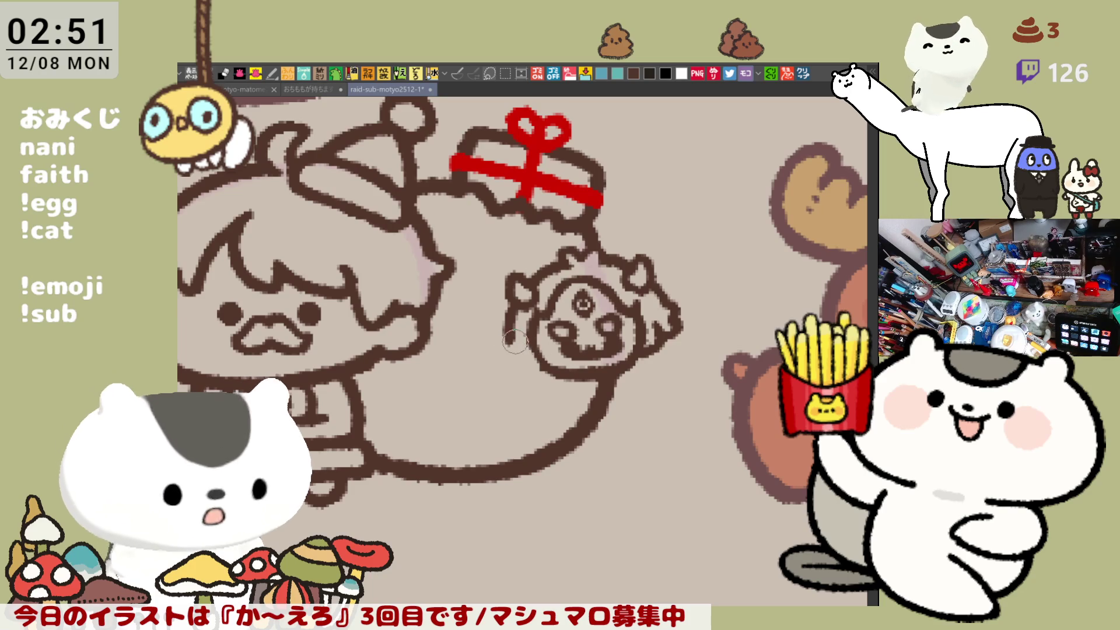
drag(501, 344, 542, 368)
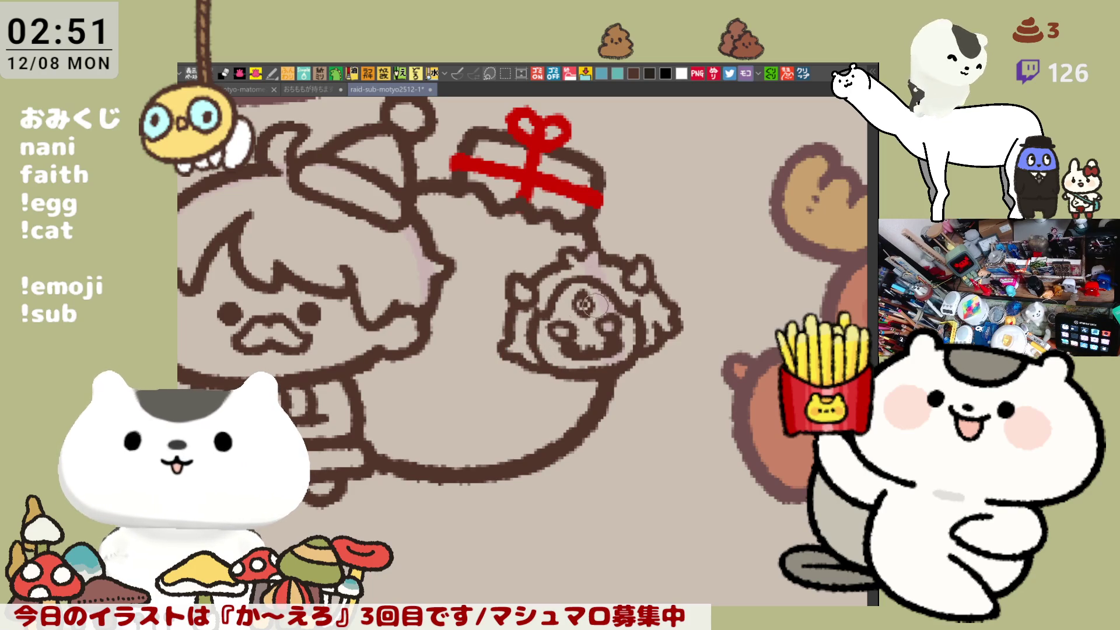
mouse_move(655, 317)
mouse_down()
mouse_move(650, 353)
mouse_move(677, 327)
mouse_move(643, 352)
mouse_up()
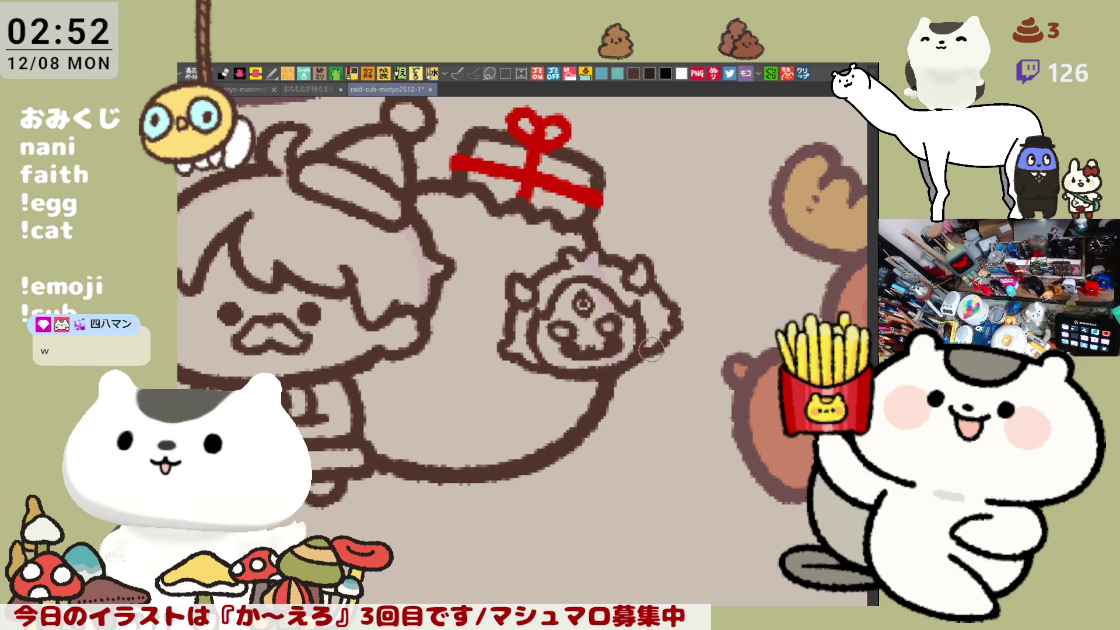
drag(696, 324, 721, 295)
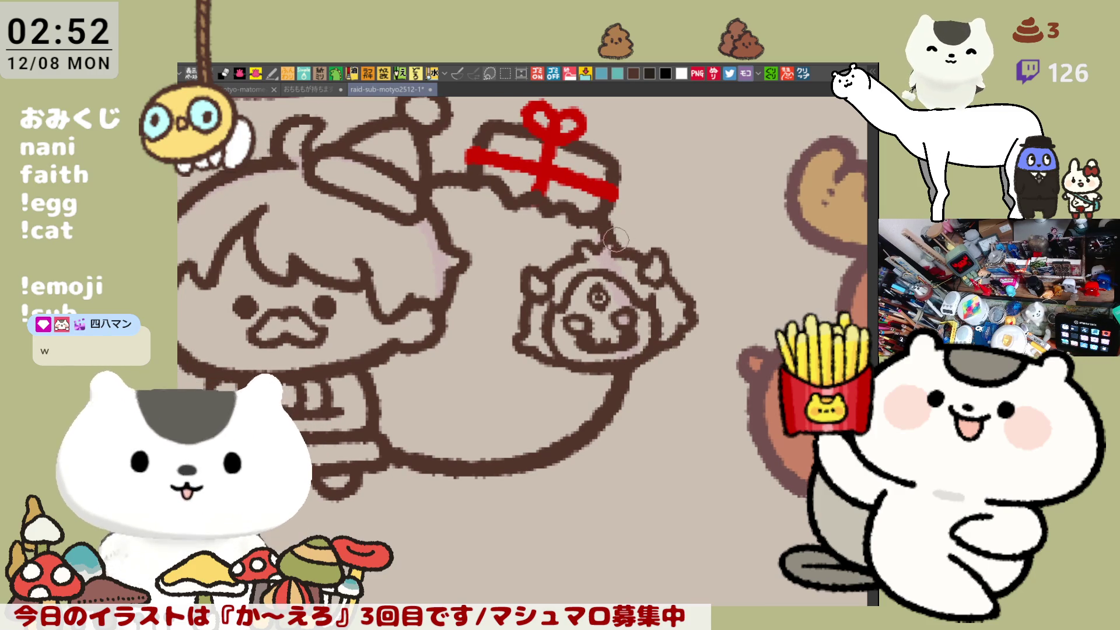
scroll(648, 232, down, 1)
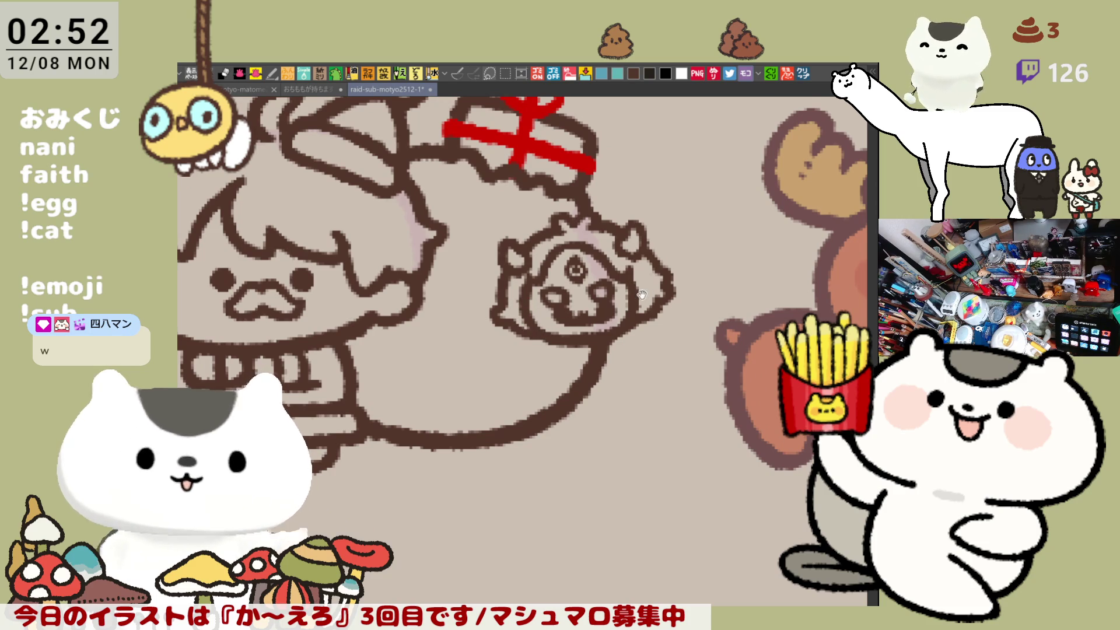
drag(644, 295, 620, 272)
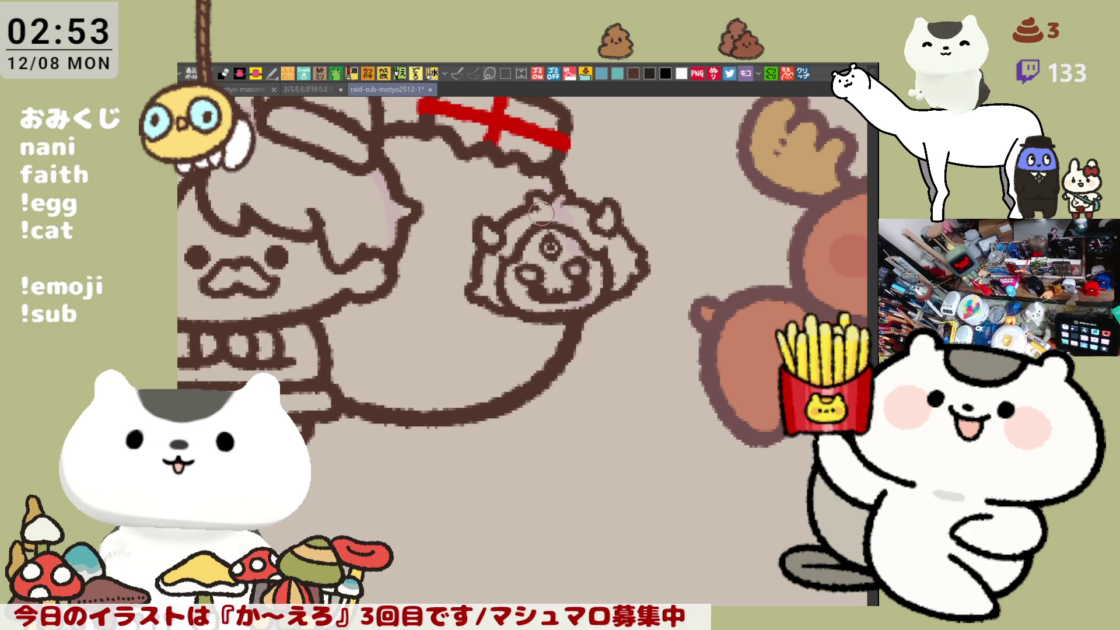
scroll(595, 224, left, 2)
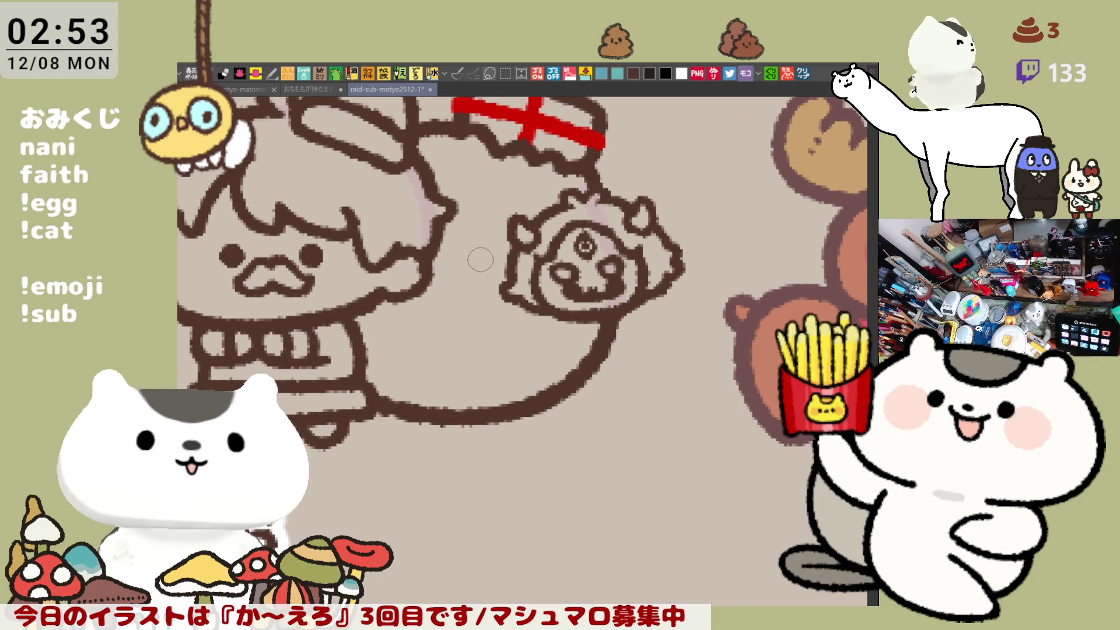
- Draw a thin connecting line from Santa's hair to the sack's face, retrying until it sits right
drag(435, 251, 503, 274)
key(ctrl+z)
key(ctrl+z)
drag(438, 250, 506, 273)
key(ctrl+z)
drag(437, 251, 507, 276)
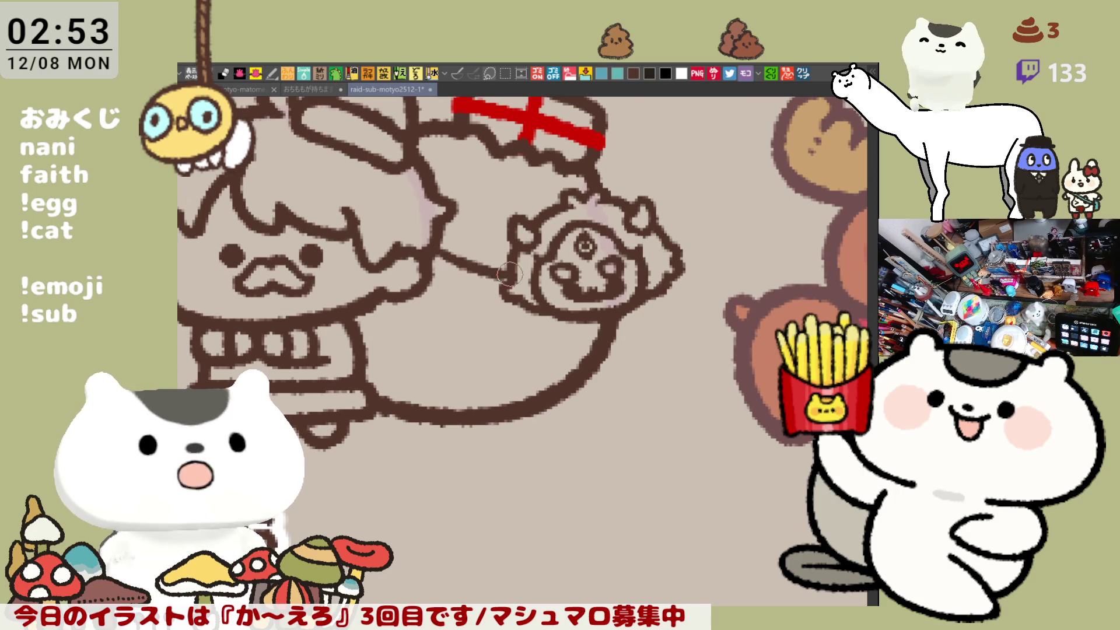
key(ctrl+z)
drag(435, 251, 508, 277)
key(ctrl+z)
key(ctrl+z)
drag(437, 250, 508, 270)
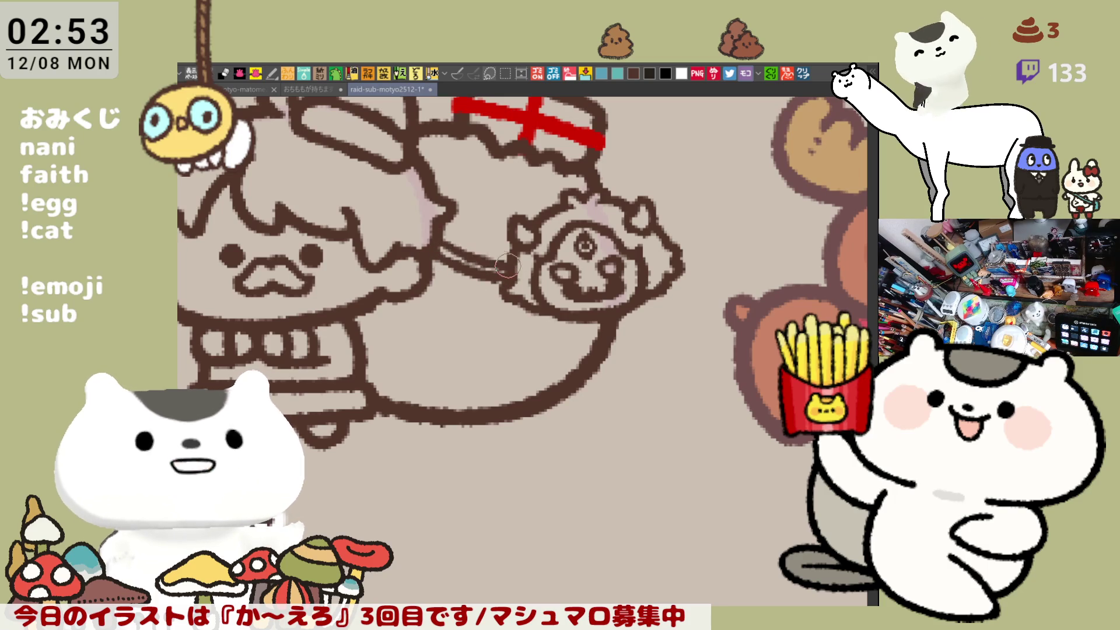
key(ctrl+z)
mouse_move(433, 245)
mouse_down()
mouse_move(508, 262)
mouse_move(572, 316)
mouse_up()
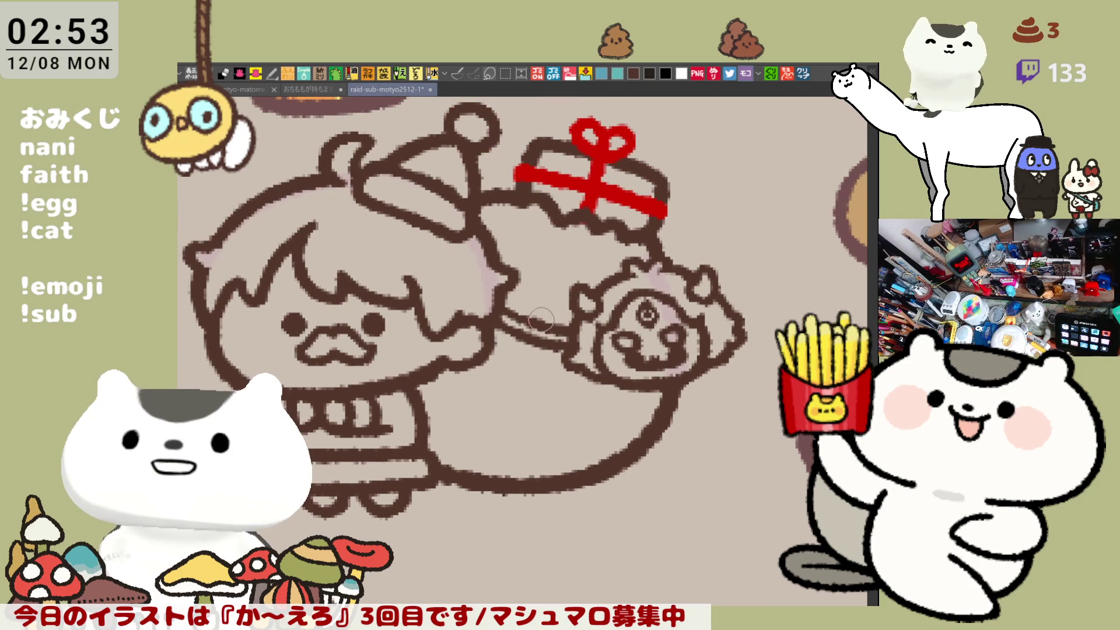
- Extend the left hair curl downward and darken its outline
drag(587, 358, 566, 309)
scroll(586, 337, down, 4)
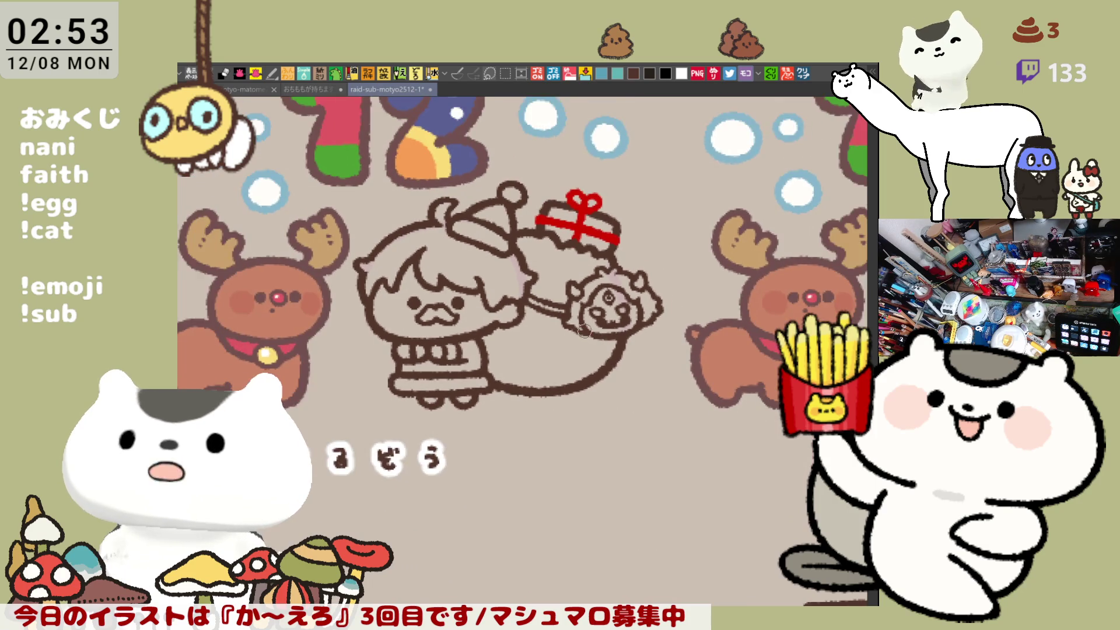
scroll(587, 327, up, 4)
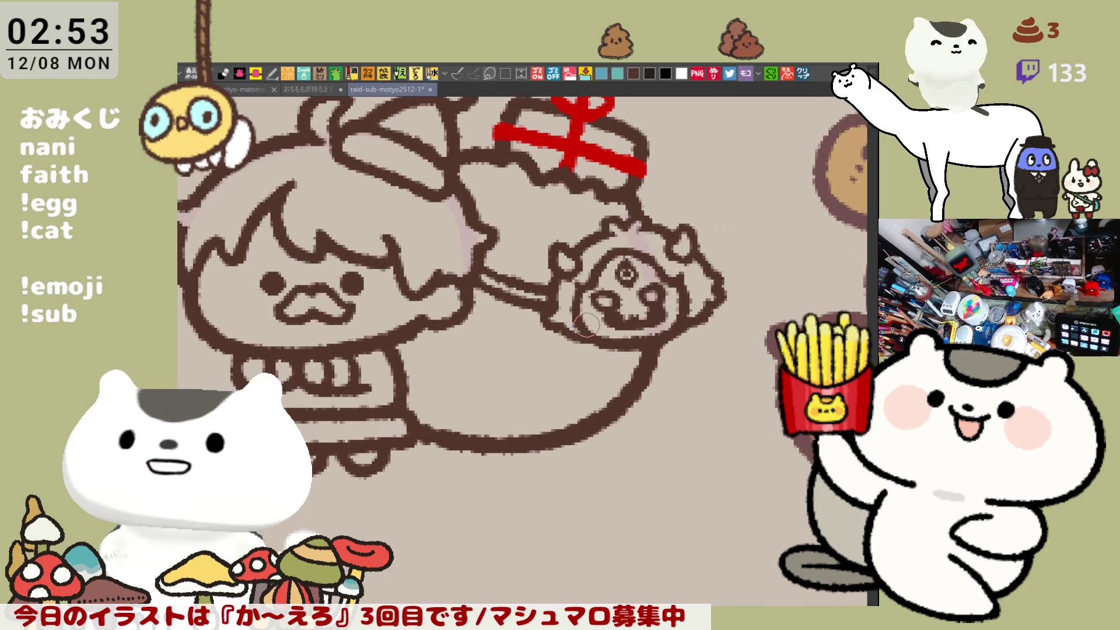
scroll(587, 323, down, 2)
scroll(589, 321, down, 2)
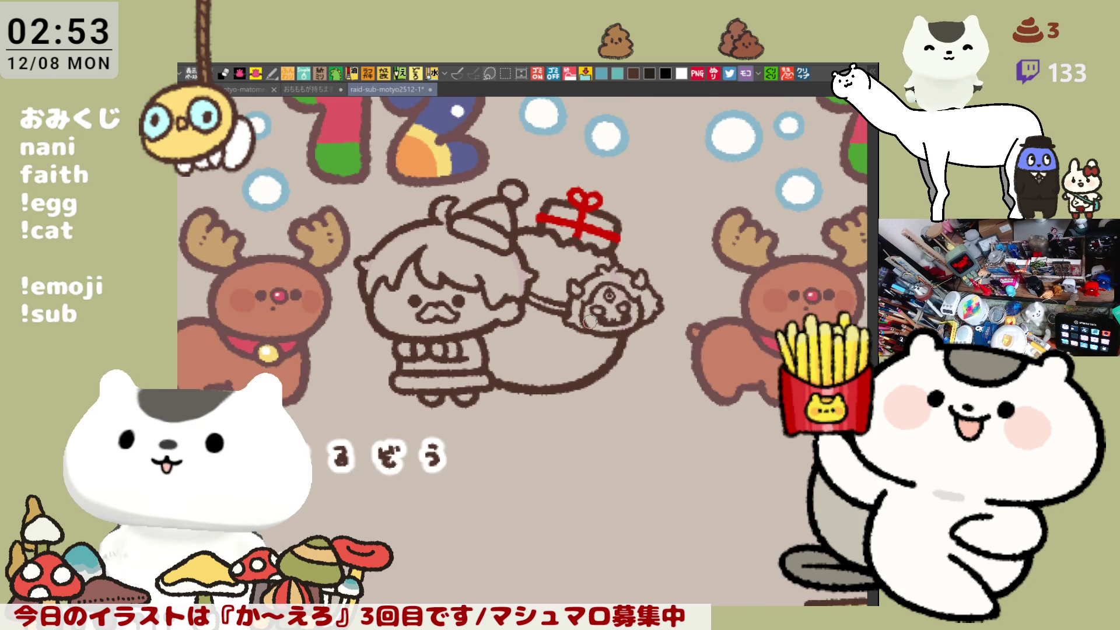
scroll(589, 321, up, 4)
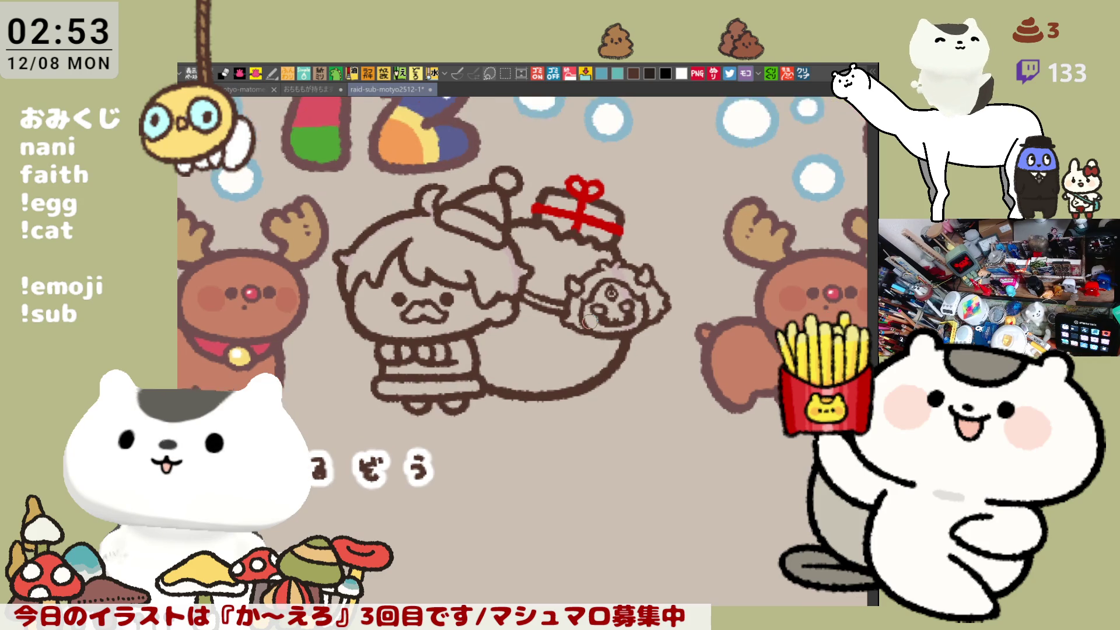
drag(339, 278, 554, 271)
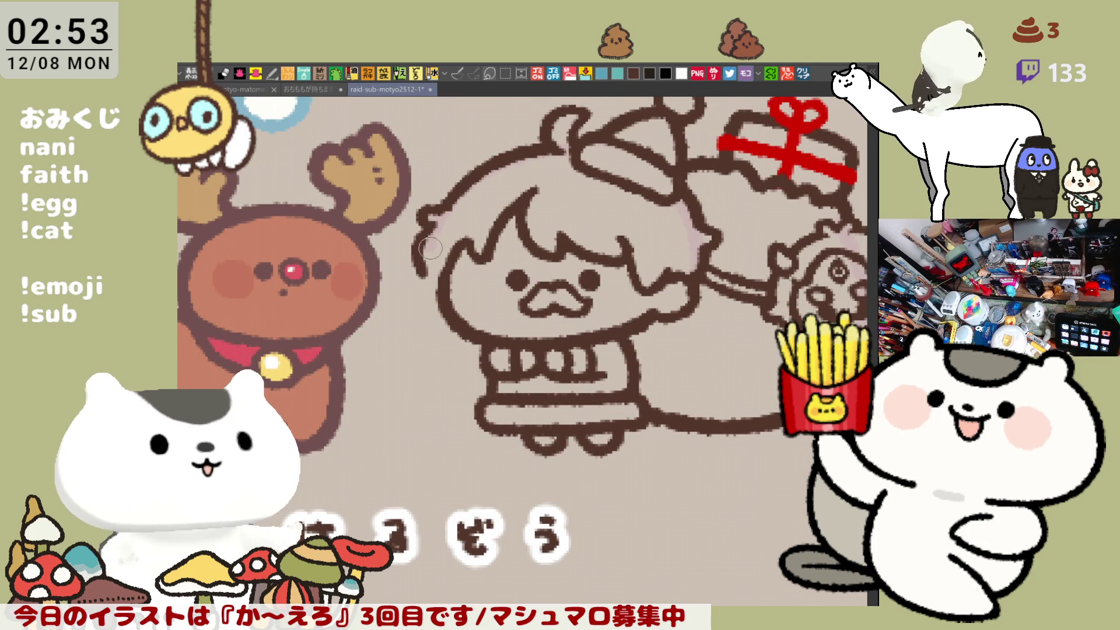
drag(435, 225, 424, 267)
mouse_move(425, 228)
mouse_down()
mouse_move(428, 283)
mouse_move(440, 288)
mouse_move(428, 274)
mouse_up()
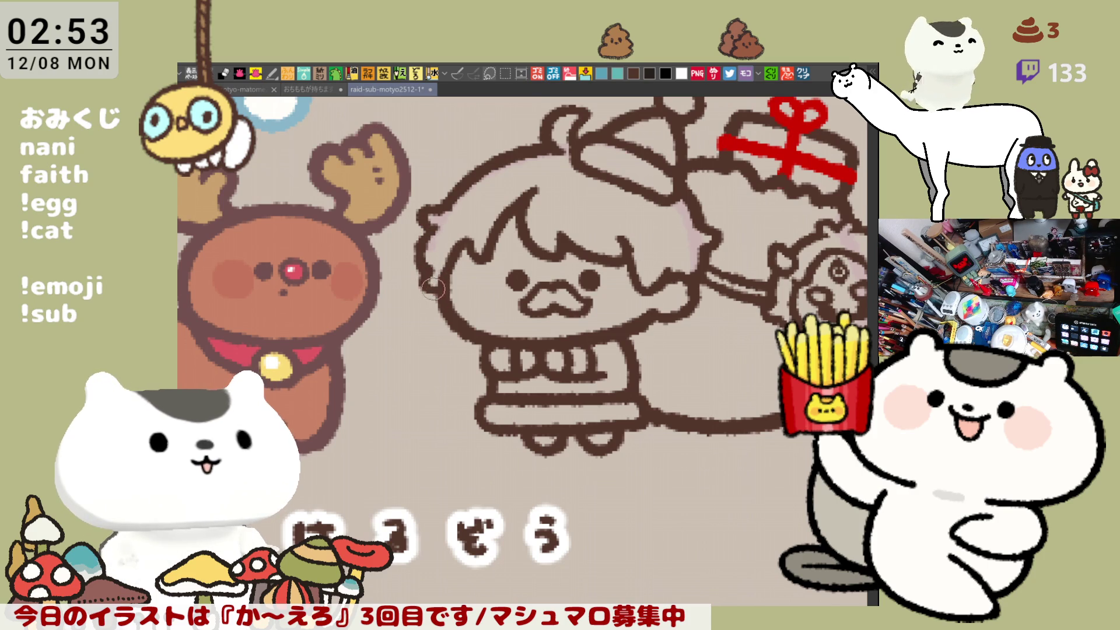
- Fill the character and sack with dark red
scroll(467, 338, right, 2)
scroll(596, 317, down, 4)
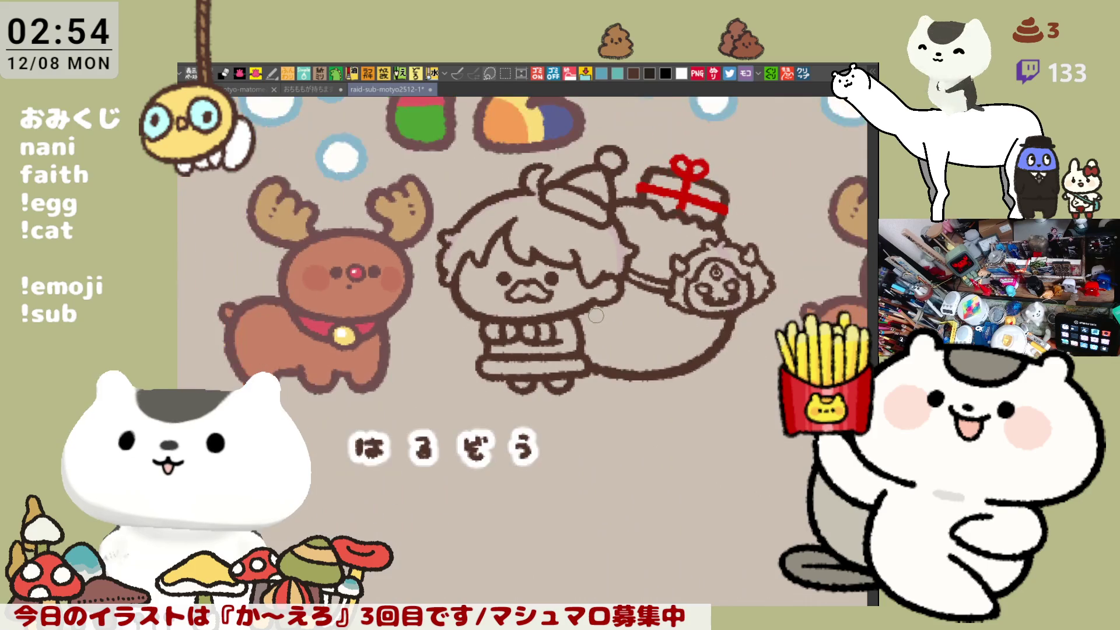
scroll(596, 316, up, 2)
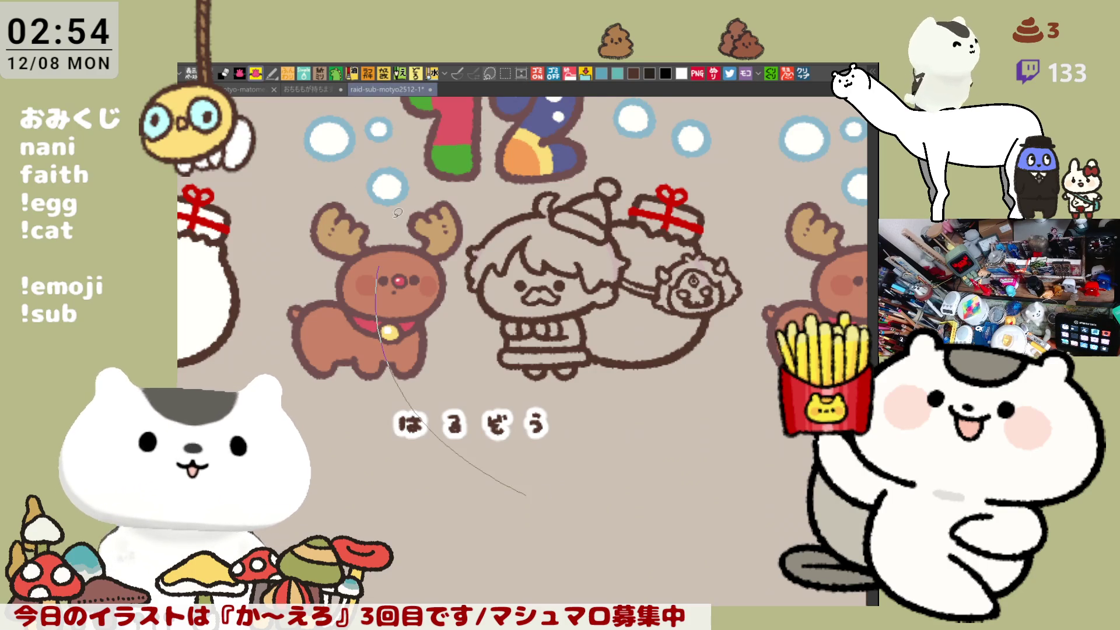
click(613, 350)
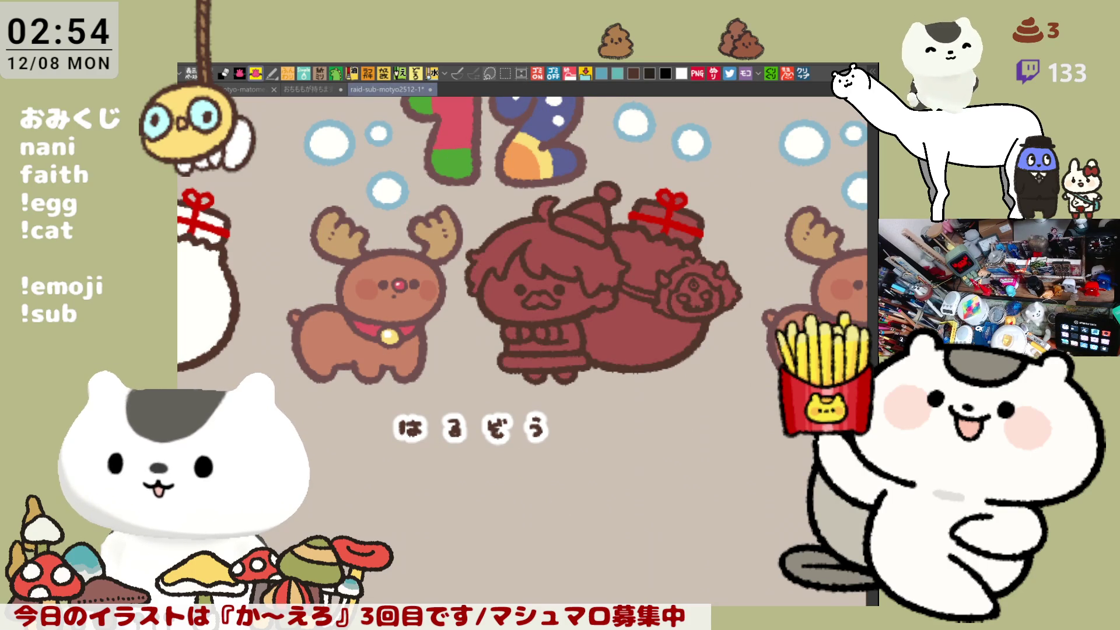
- Repaint the red bow's loops and paint the sweater's red areas
drag(617, 352, 547, 462)
scroll(547, 462, up, 2)
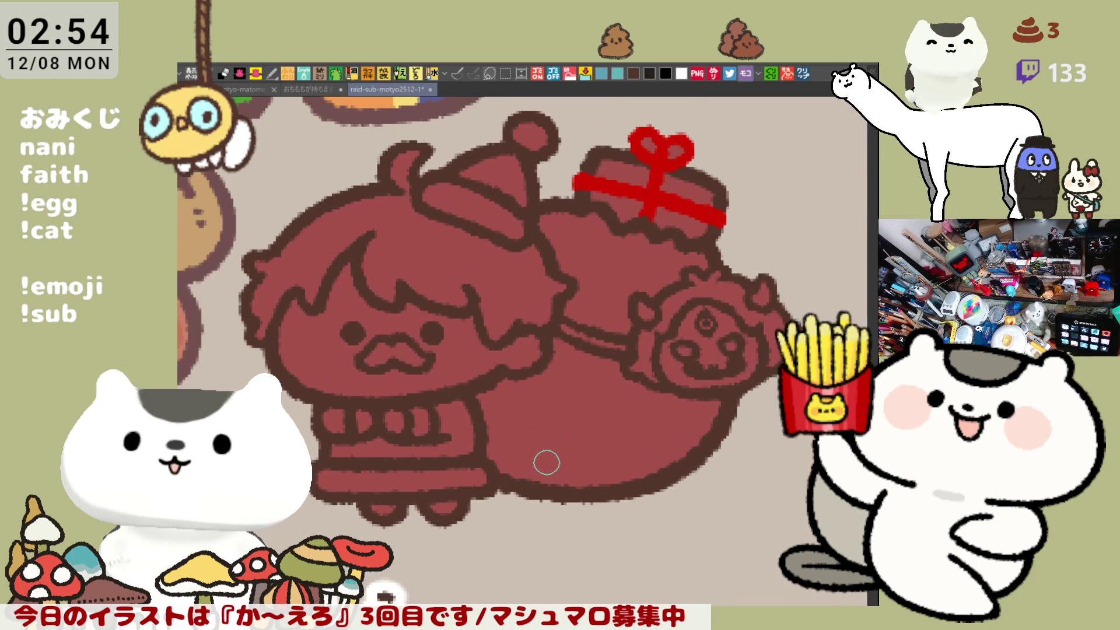
scroll(607, 330, up, 2)
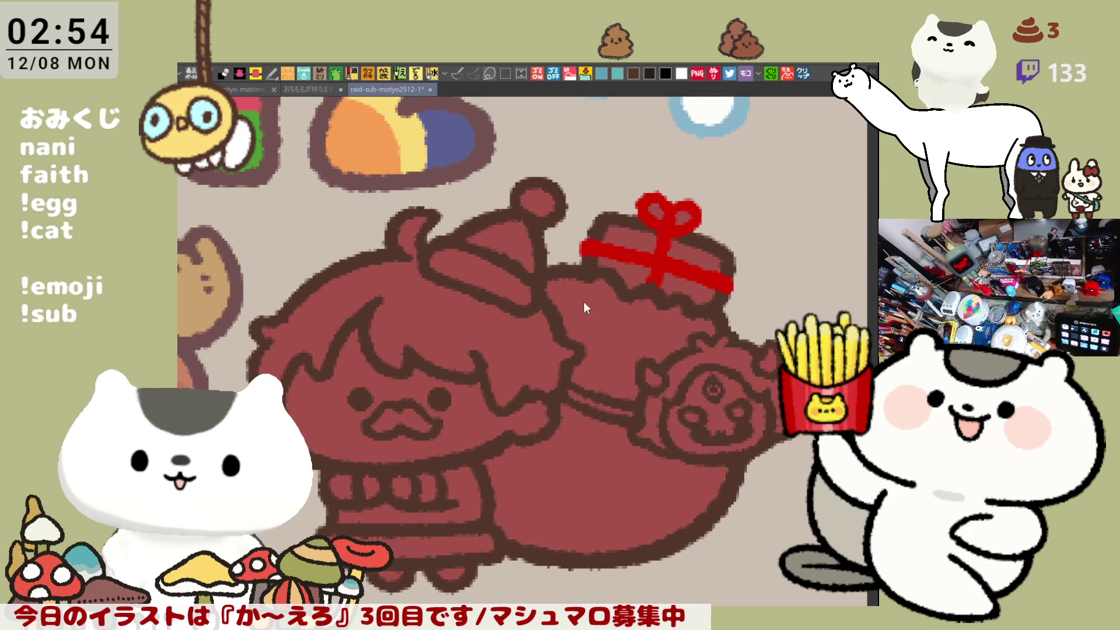
mouse_move(647, 201)
mouse_down()
mouse_move(688, 221)
mouse_move(675, 217)
mouse_up()
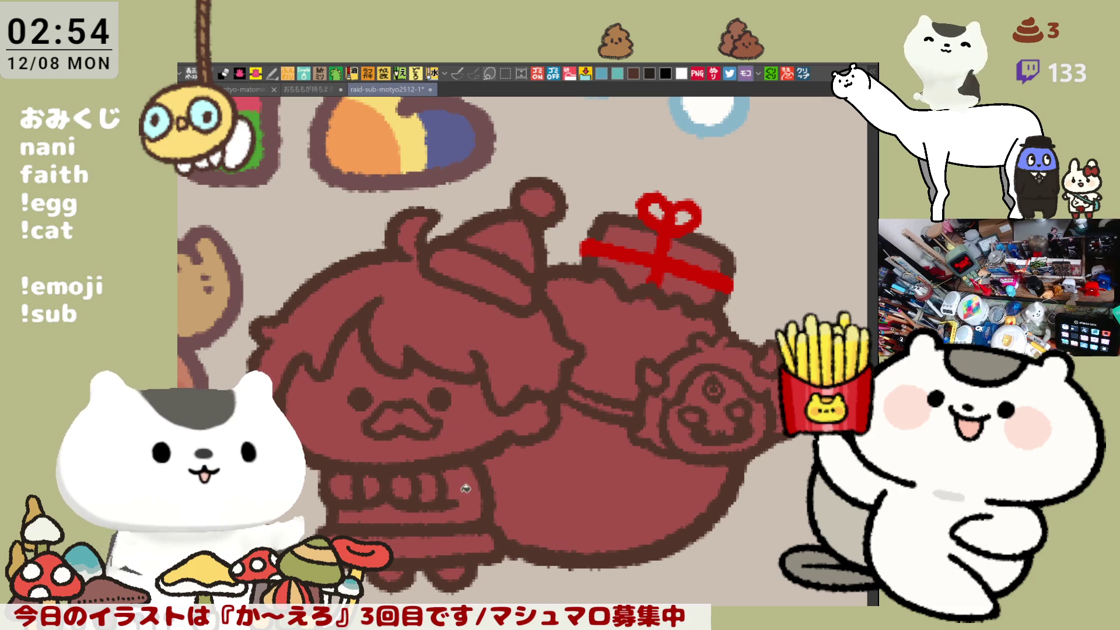
drag(345, 517, 464, 488)
key(ctrl+z)
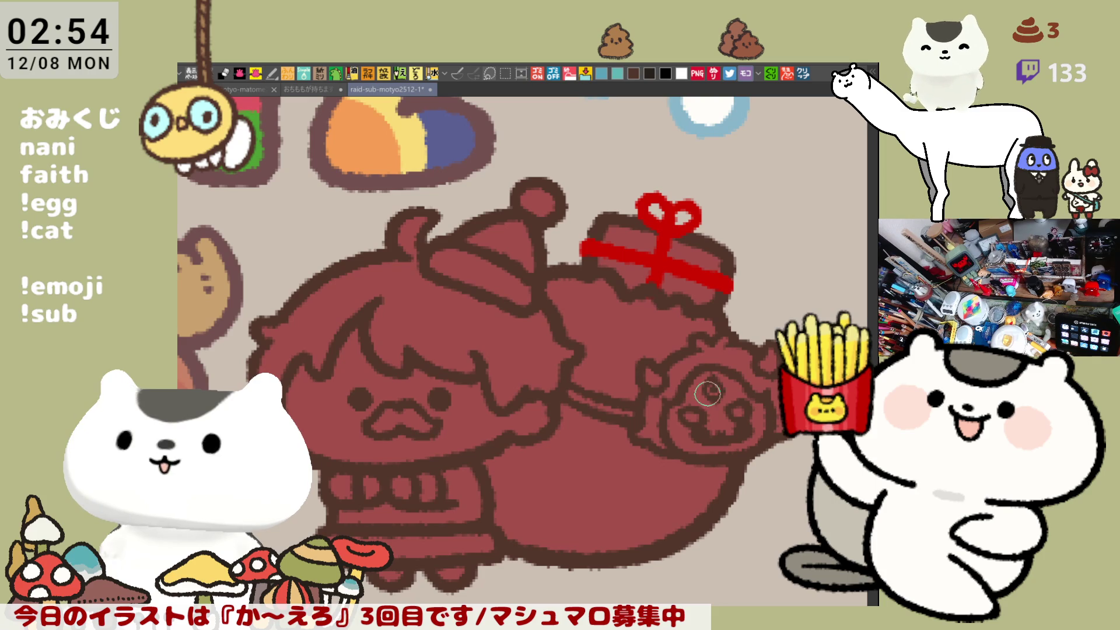
drag(536, 232, 618, 185)
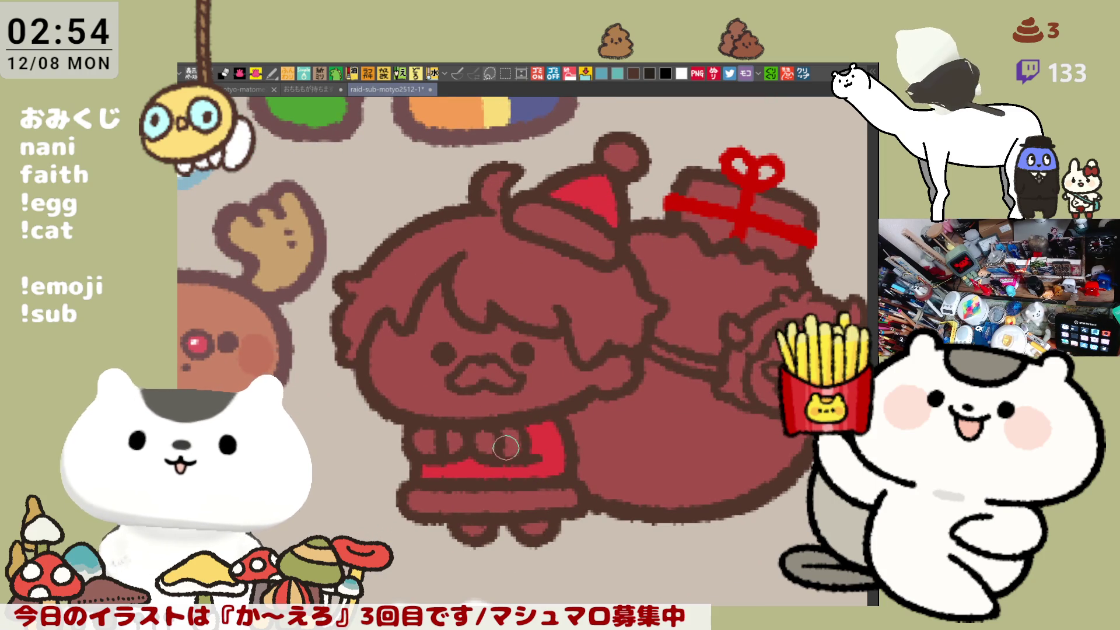
- Fill the sweater buttons, mustache, hat brim, pompom and sweater hem white
click(511, 442)
click(425, 441)
click(492, 371)
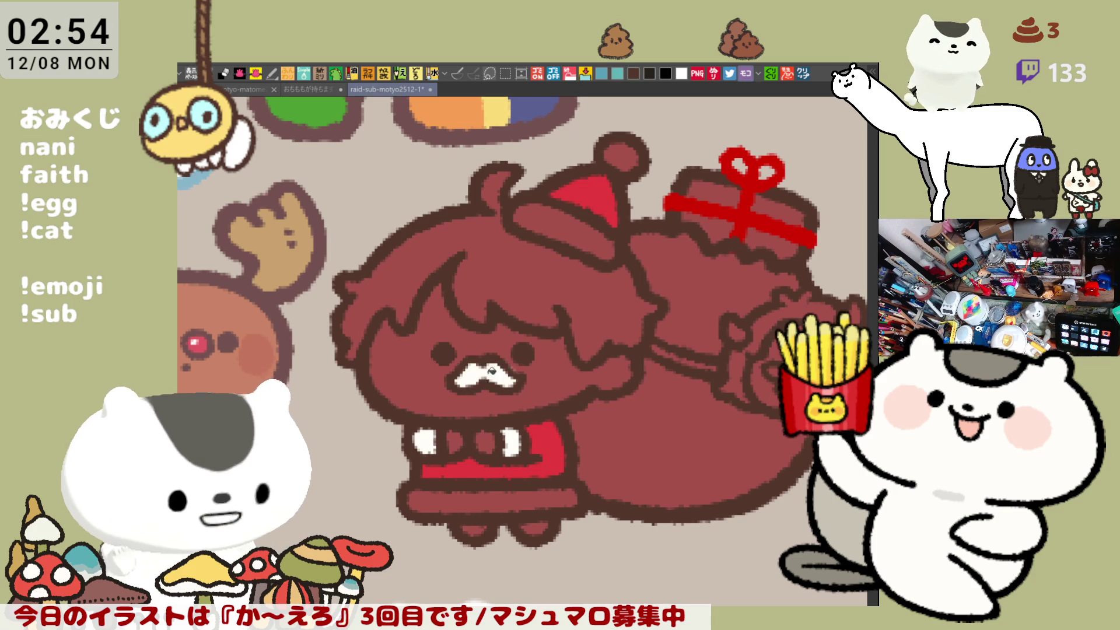
click(578, 236)
click(627, 157)
click(531, 496)
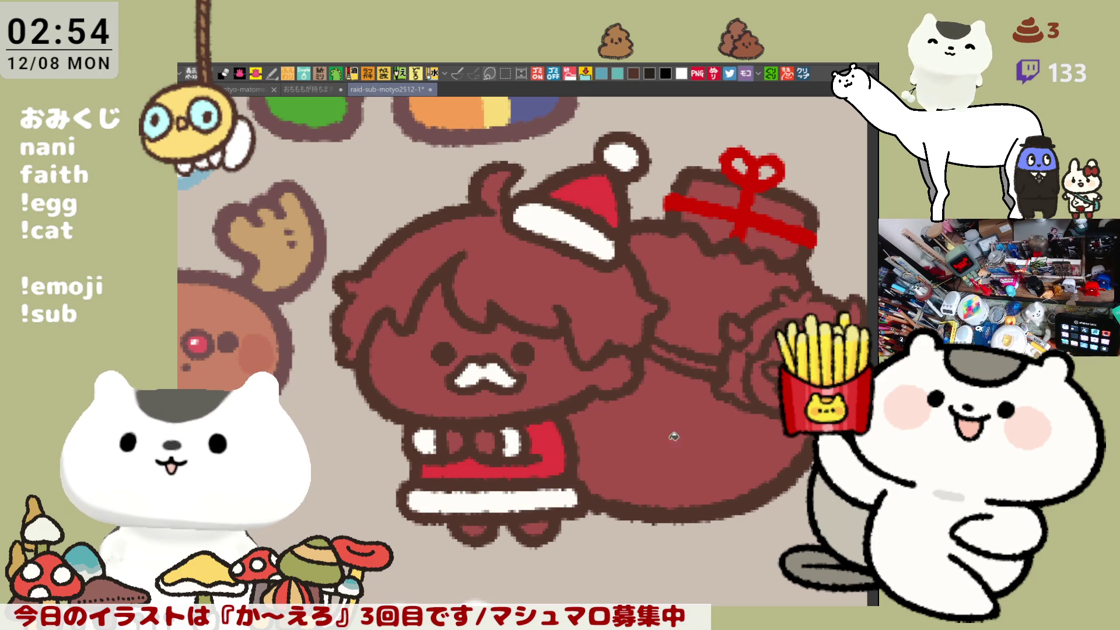
- Fill the sack and all four gift box sections white
click(655, 440)
click(711, 298)
click(780, 241)
click(792, 208)
click(741, 190)
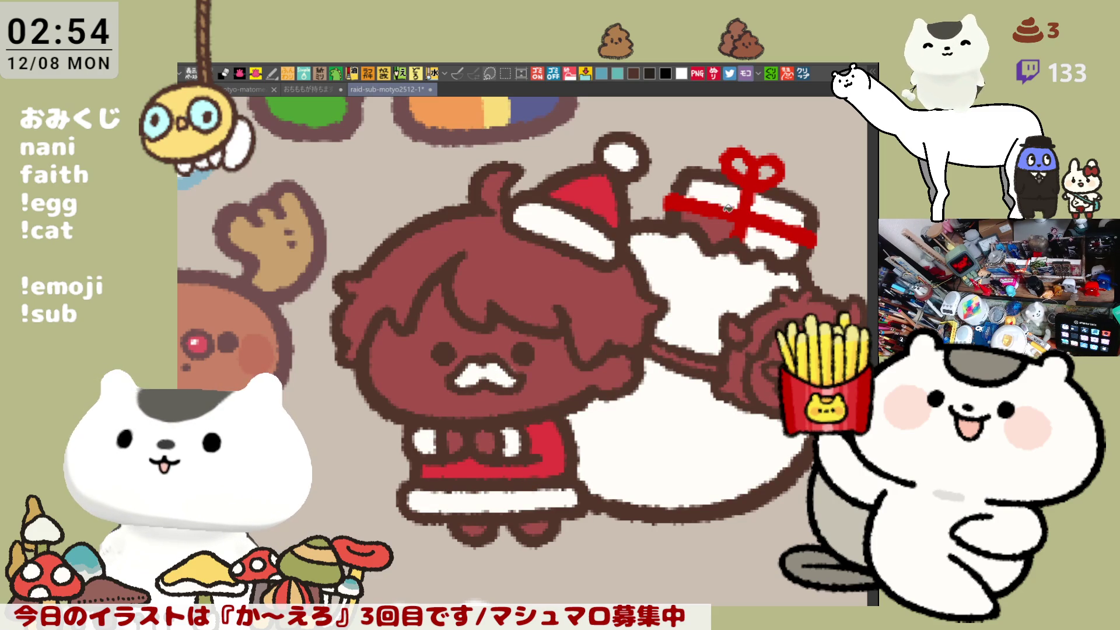
click(723, 226)
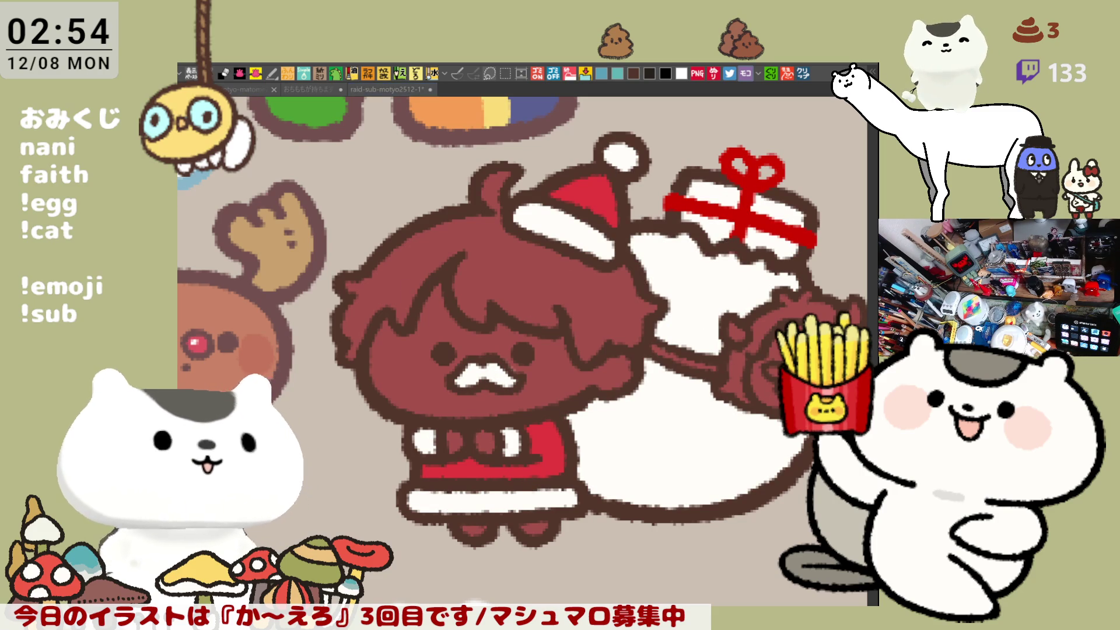